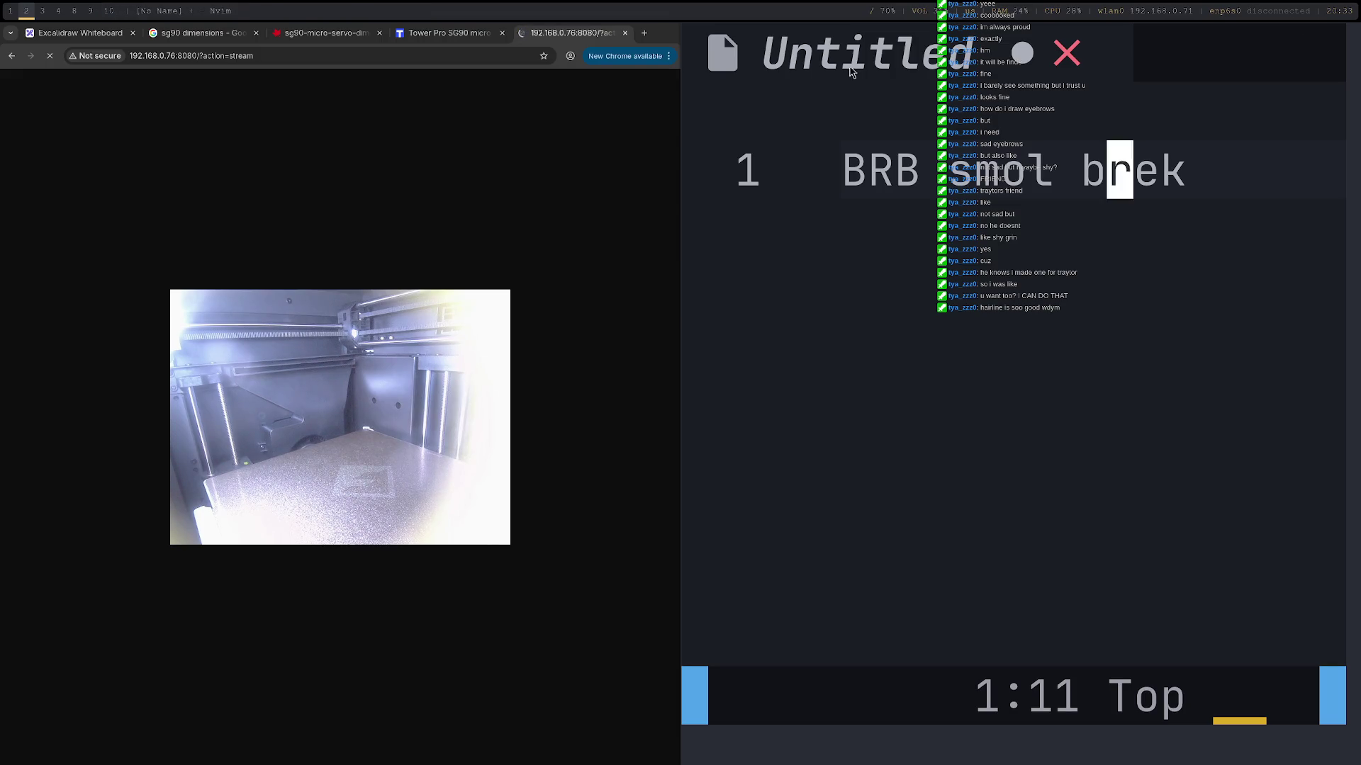
Step: Open a new blank Chrome tab and close the terminal window, confirming the close dialog
{"action": "left_click", "coordinate": [642, 32]}
{"action": "left_click", "coordinate": [1041, 175]}
{"action": "key", "text": "super+shift+q"}
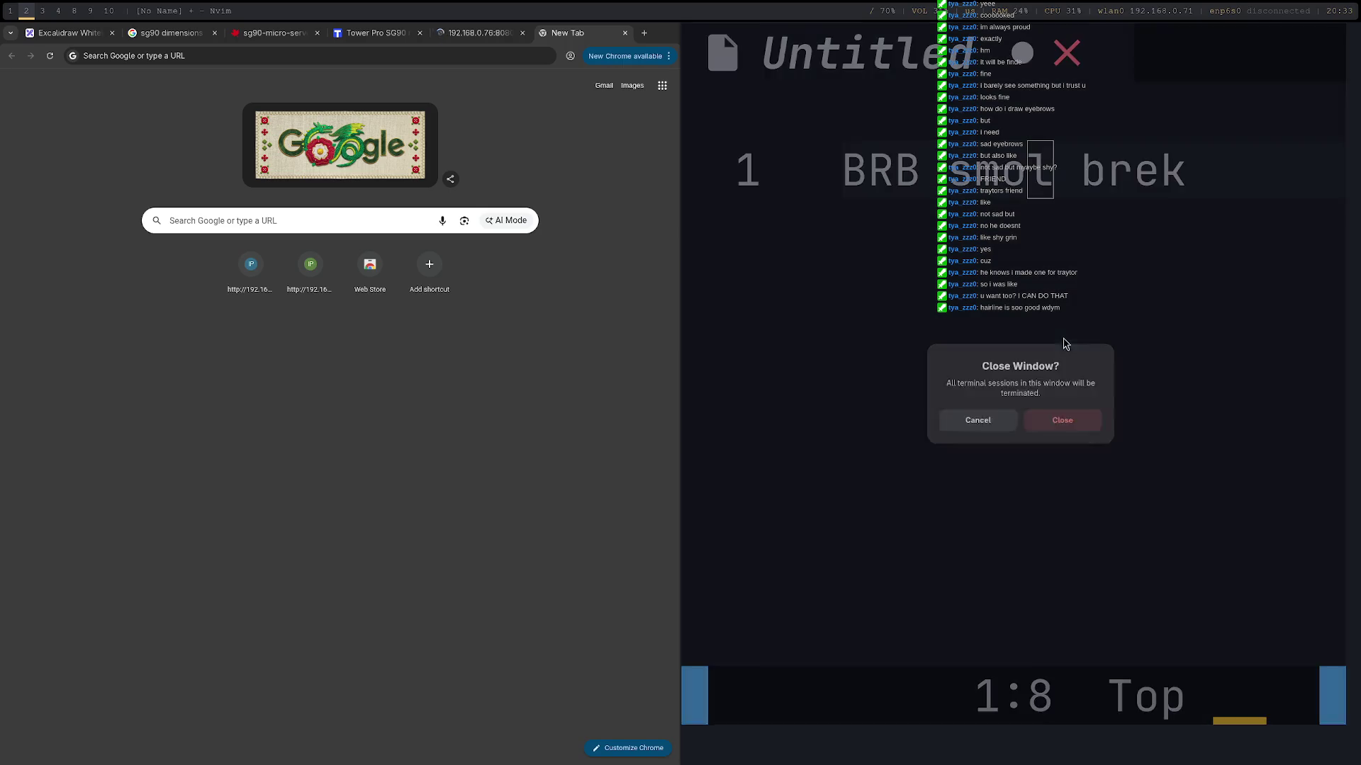
{"action": "left_click", "coordinate": [1086, 423]}
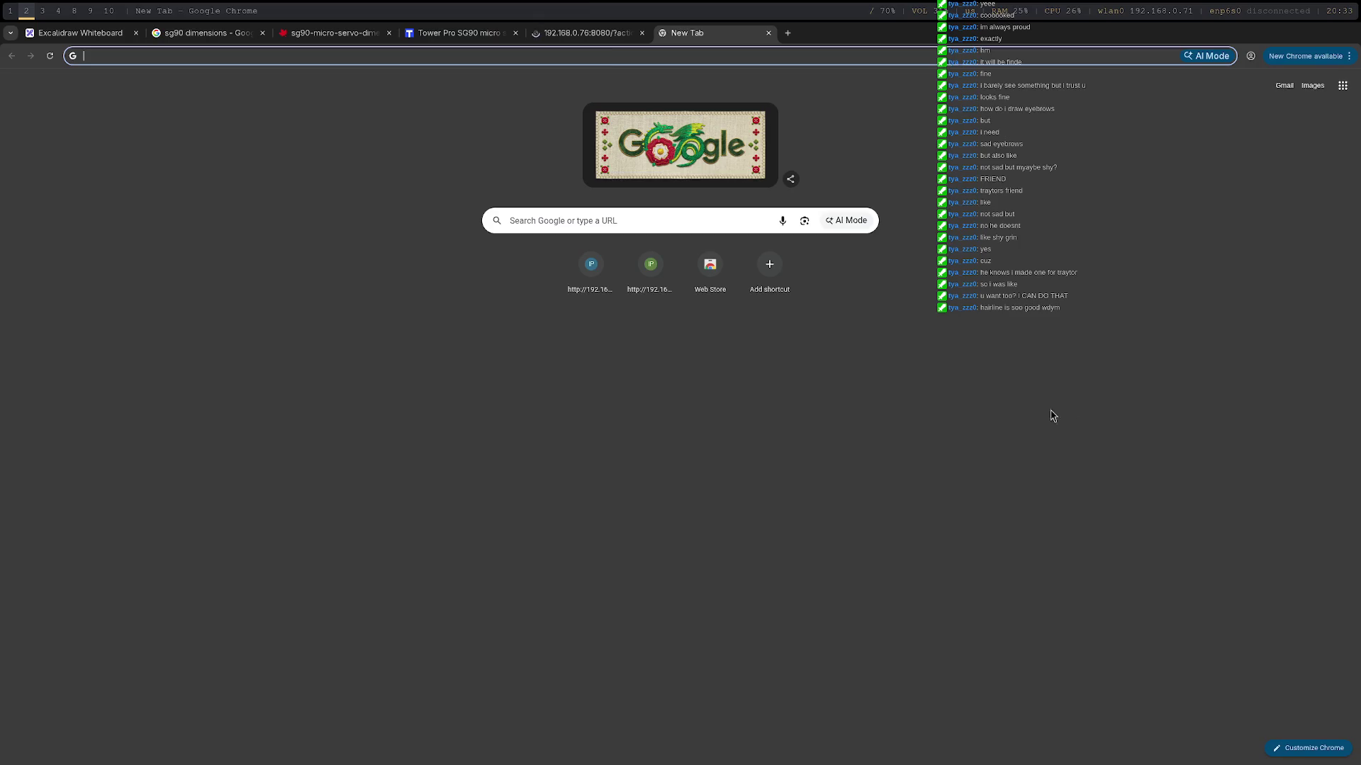
Step: Search Google for 'How do you make a cog in freecad', expand the AI overview, then return to FreeCAD
{"action": "left_click", "coordinate": [798, 53]}
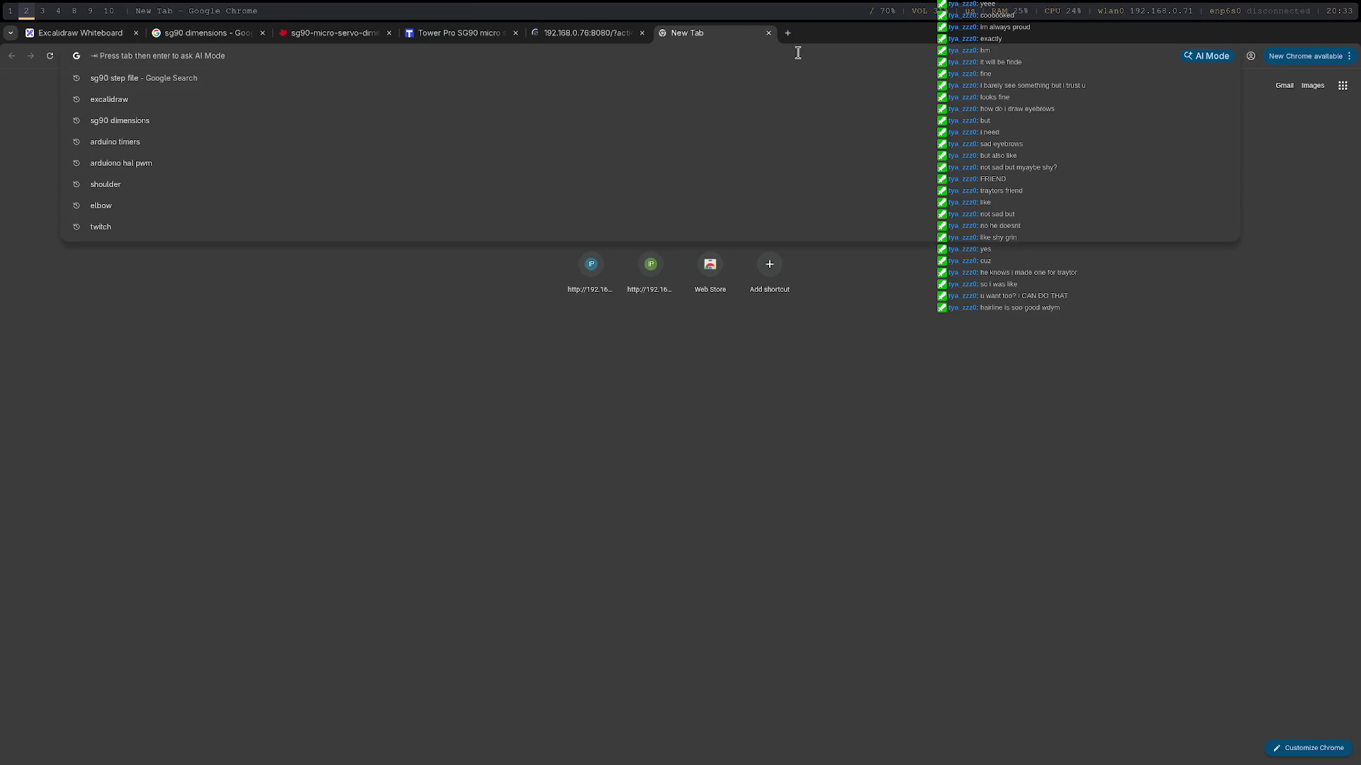
{"action": "type", "text": "How do you make a cog in "}
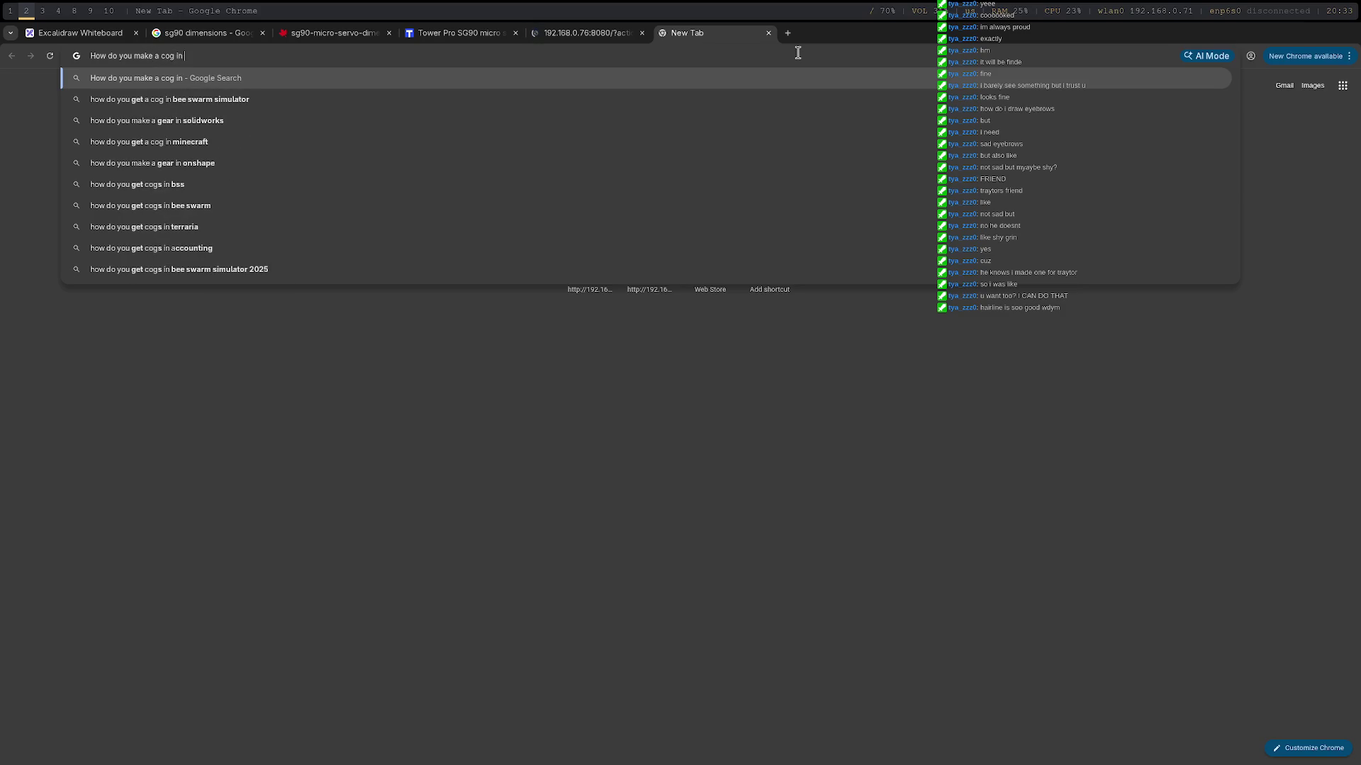
{"action": "type", "text": "freecad"}
{"action": "key", "text": "Return"}
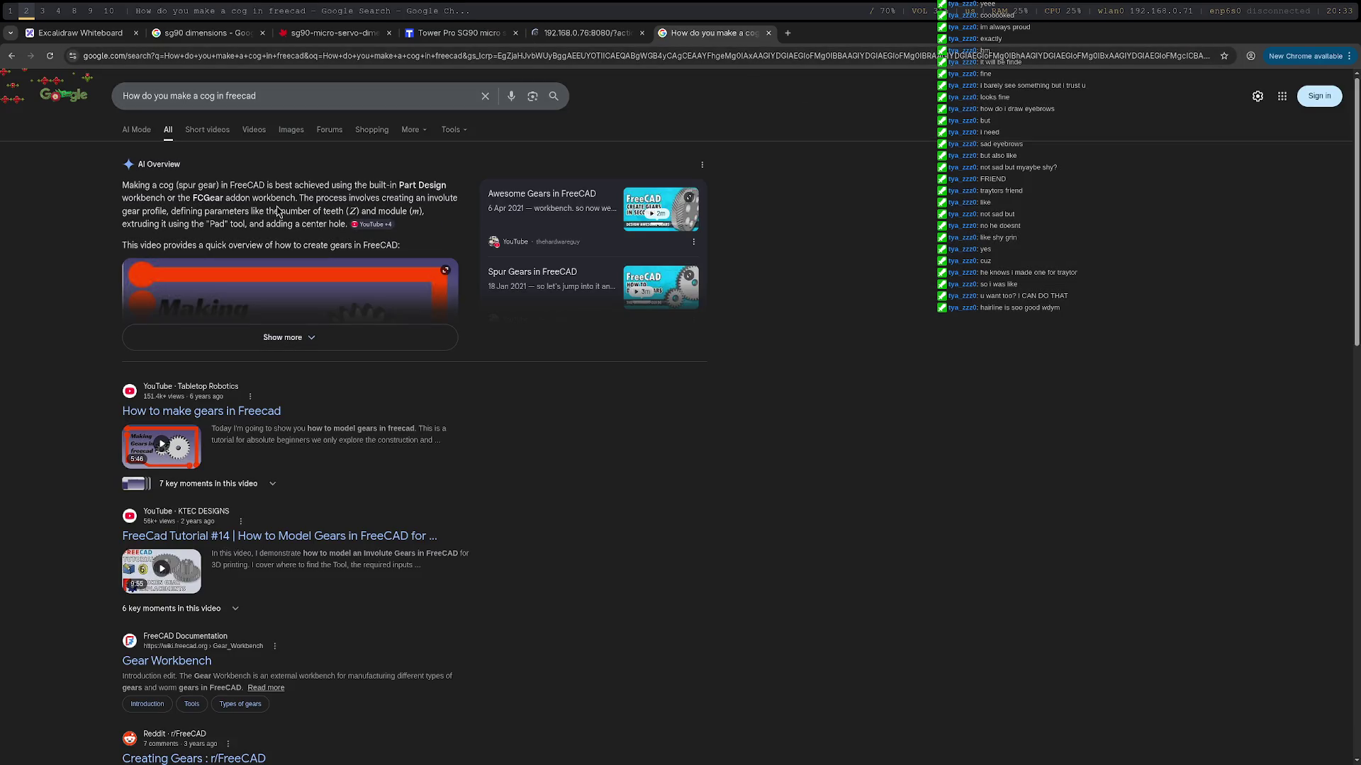
{"action": "left_click", "coordinate": [326, 341]}
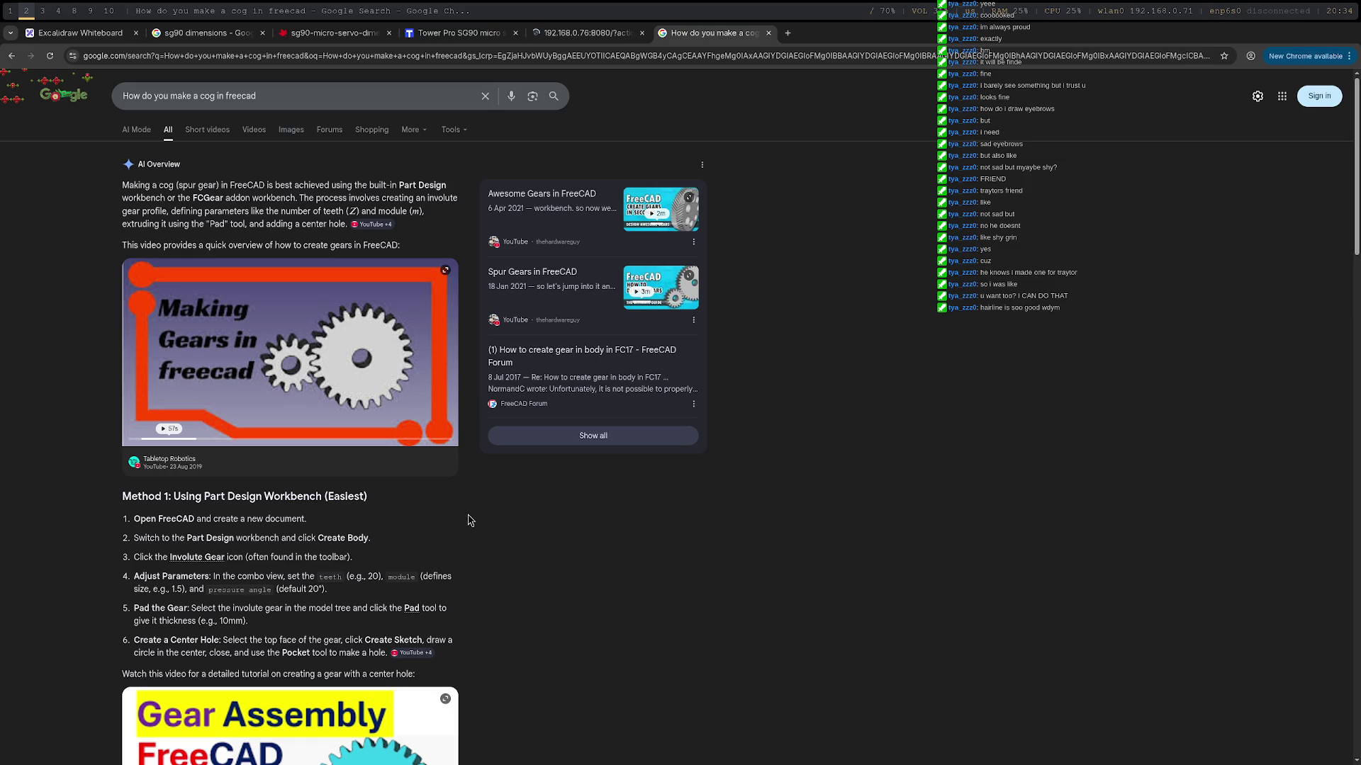
{"action": "scroll", "coordinate": [470, 520], "scroll_direction": "down", "scroll_amount": 1}
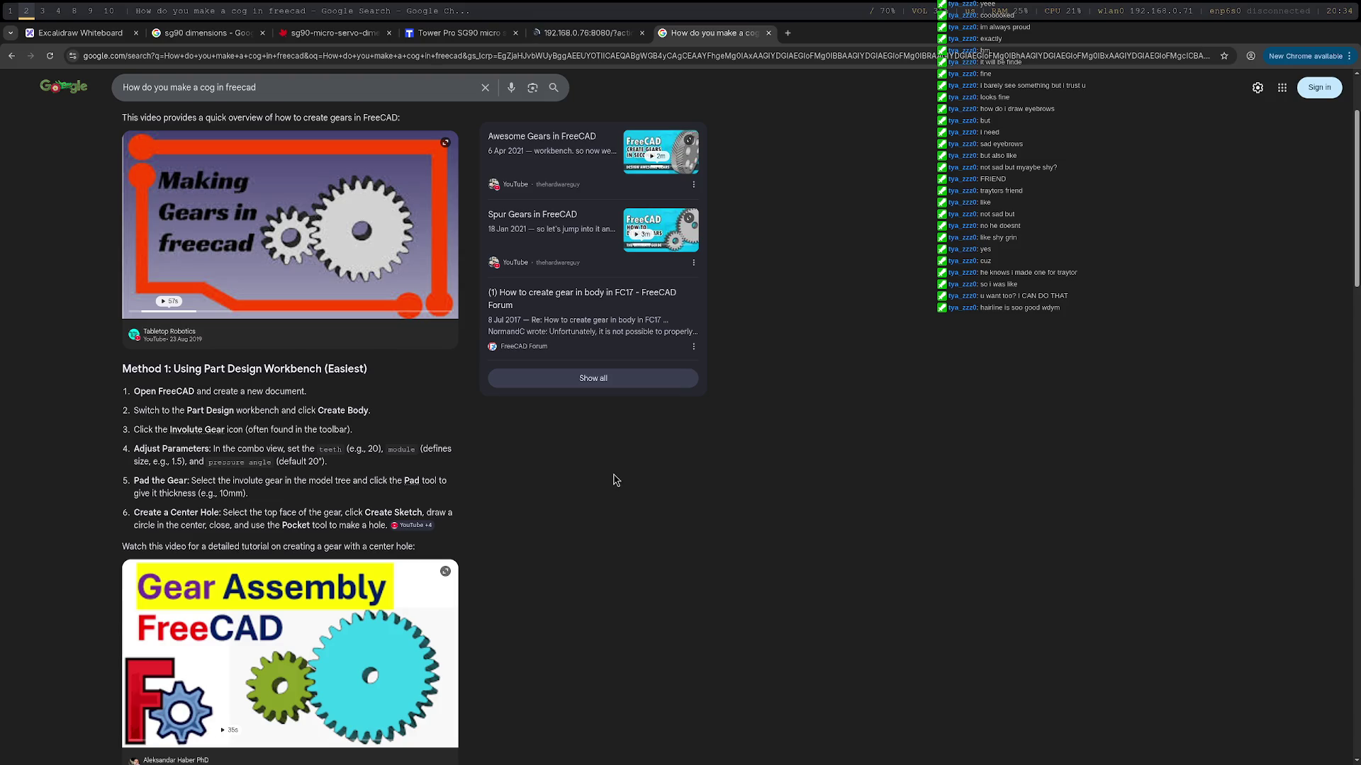
{"action": "key", "text": "super+1"}
{"action": "left_click", "coordinate": [832, 383]}
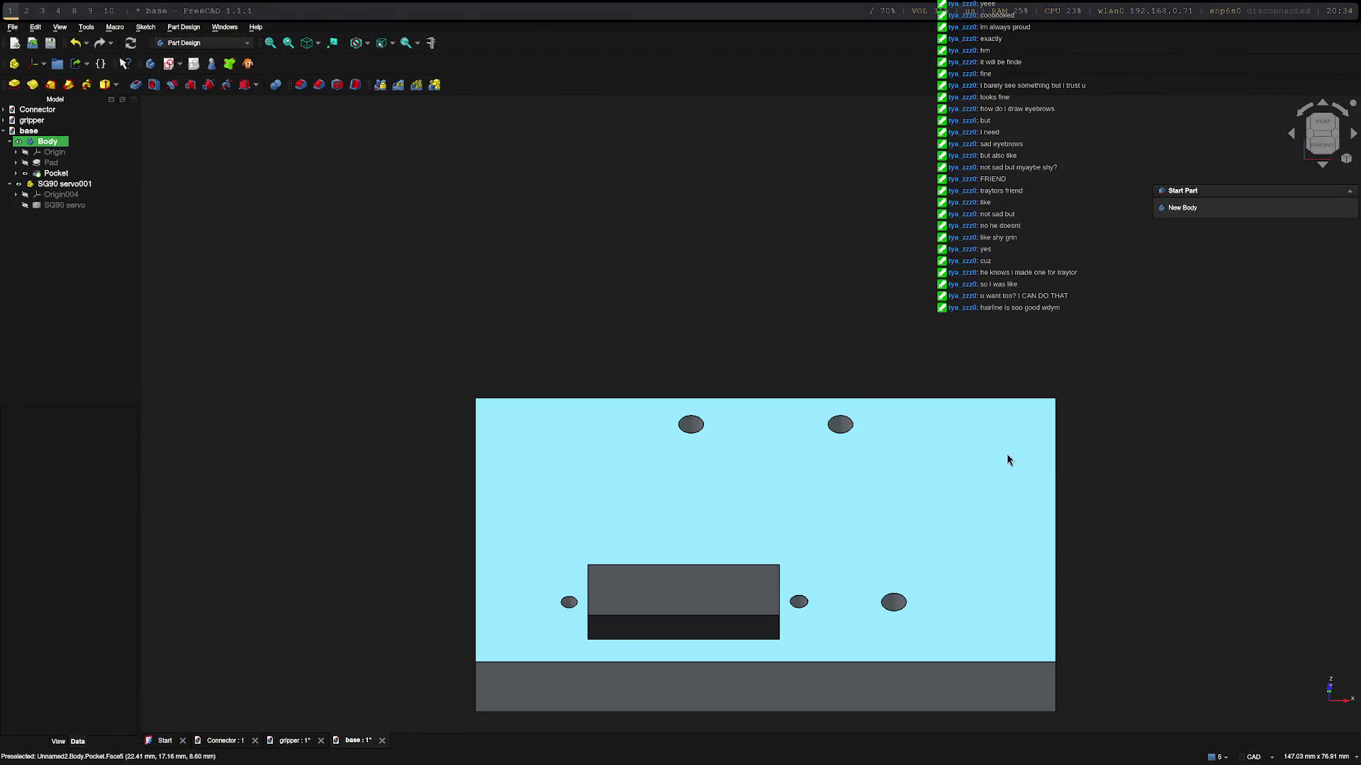
Step: Make the gripper document active and switch to the Assembly workbench
{"action": "left_click", "coordinate": [38, 114]}
{"action": "left_click", "coordinate": [29, 131]}
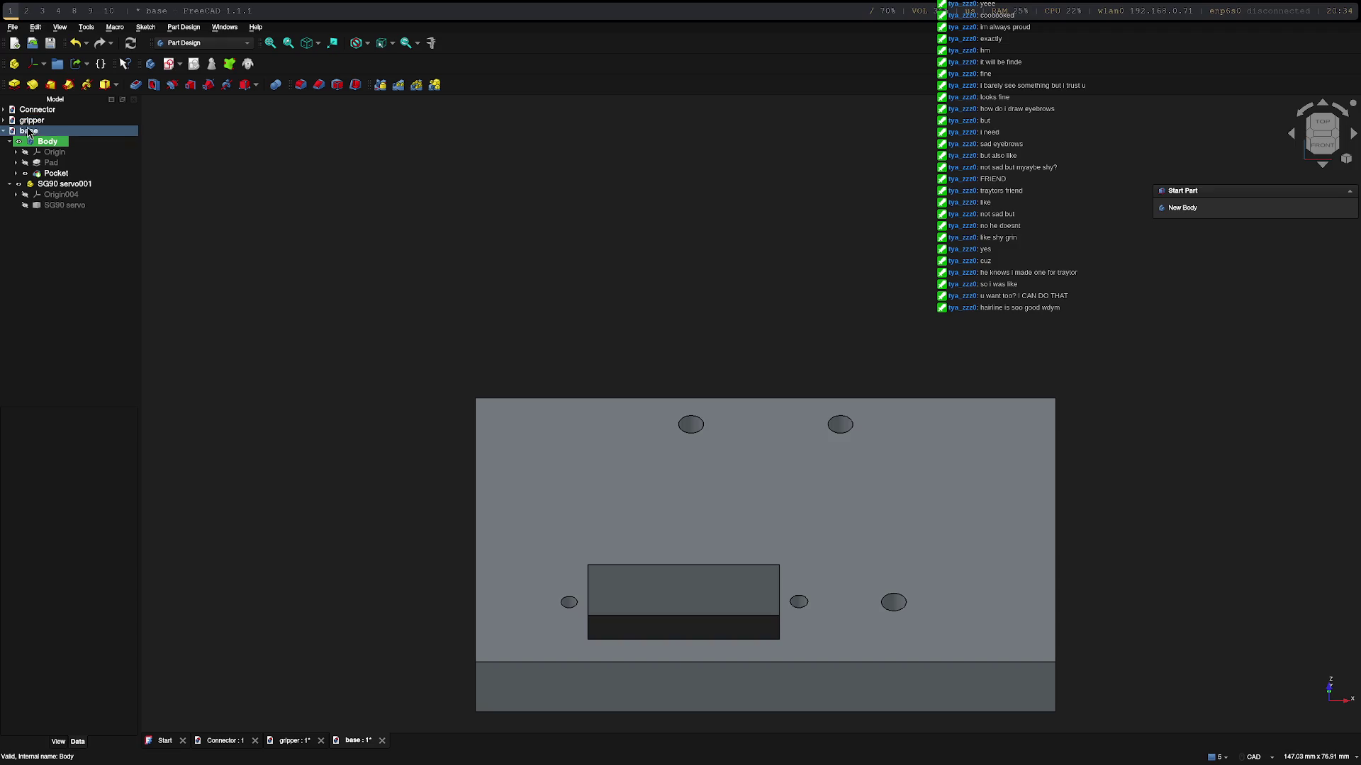
{"action": "left_click", "coordinate": [32, 120]}
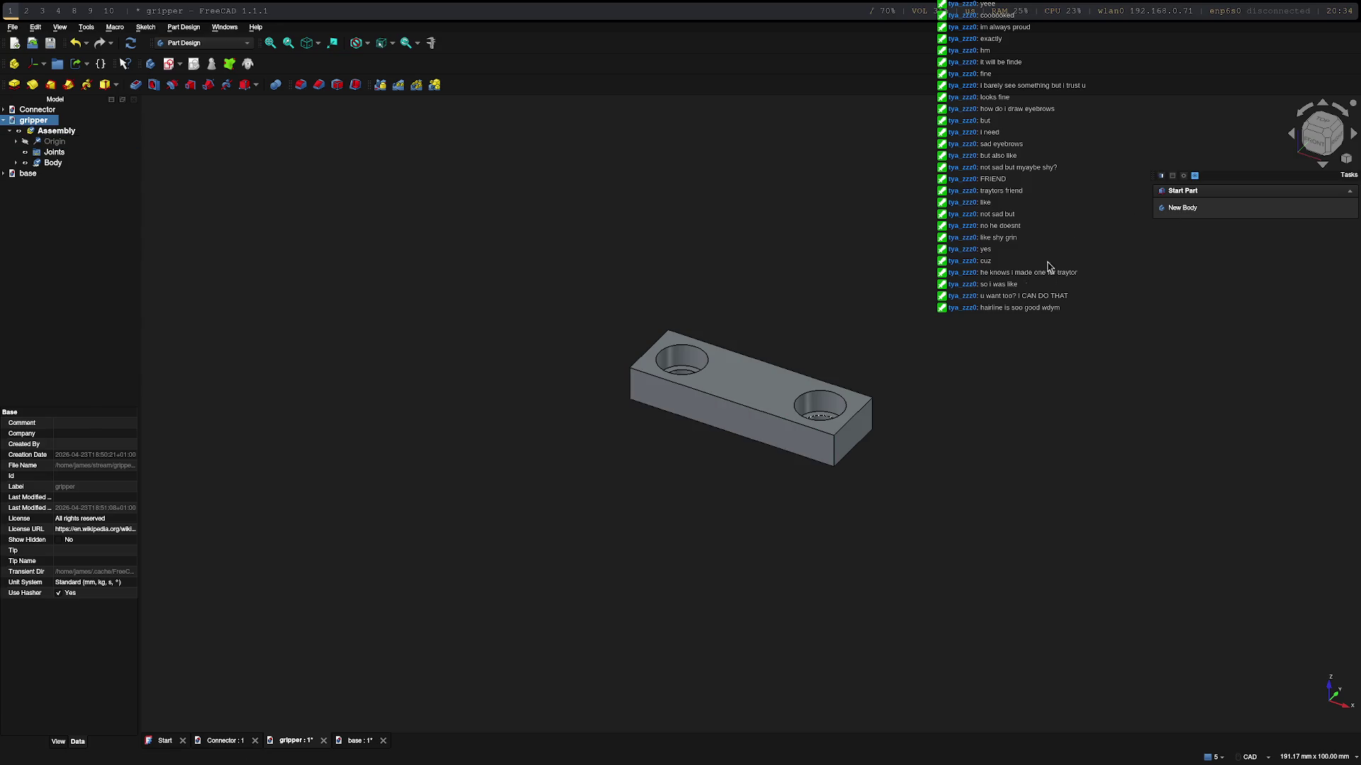
{"action": "left_click", "coordinate": [56, 130]}
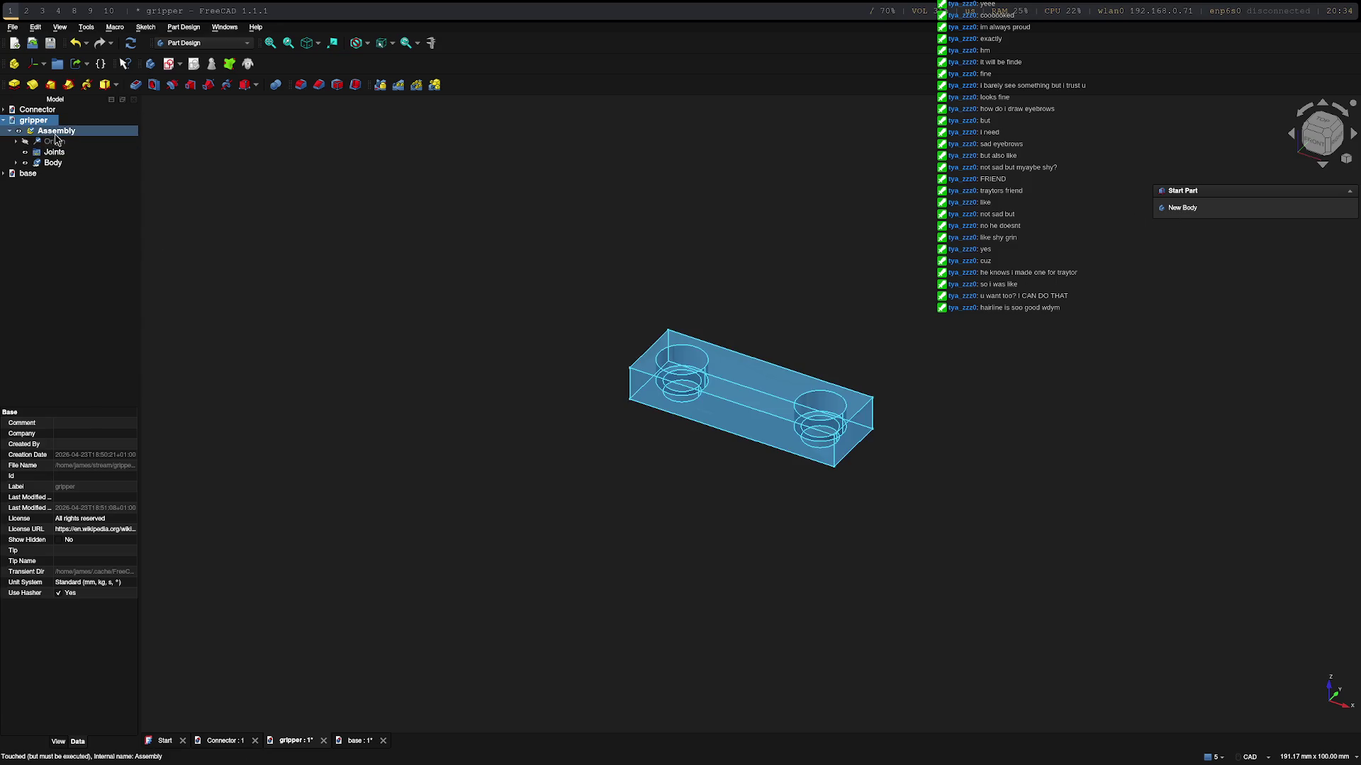
{"action": "left_click", "coordinate": [221, 44]}
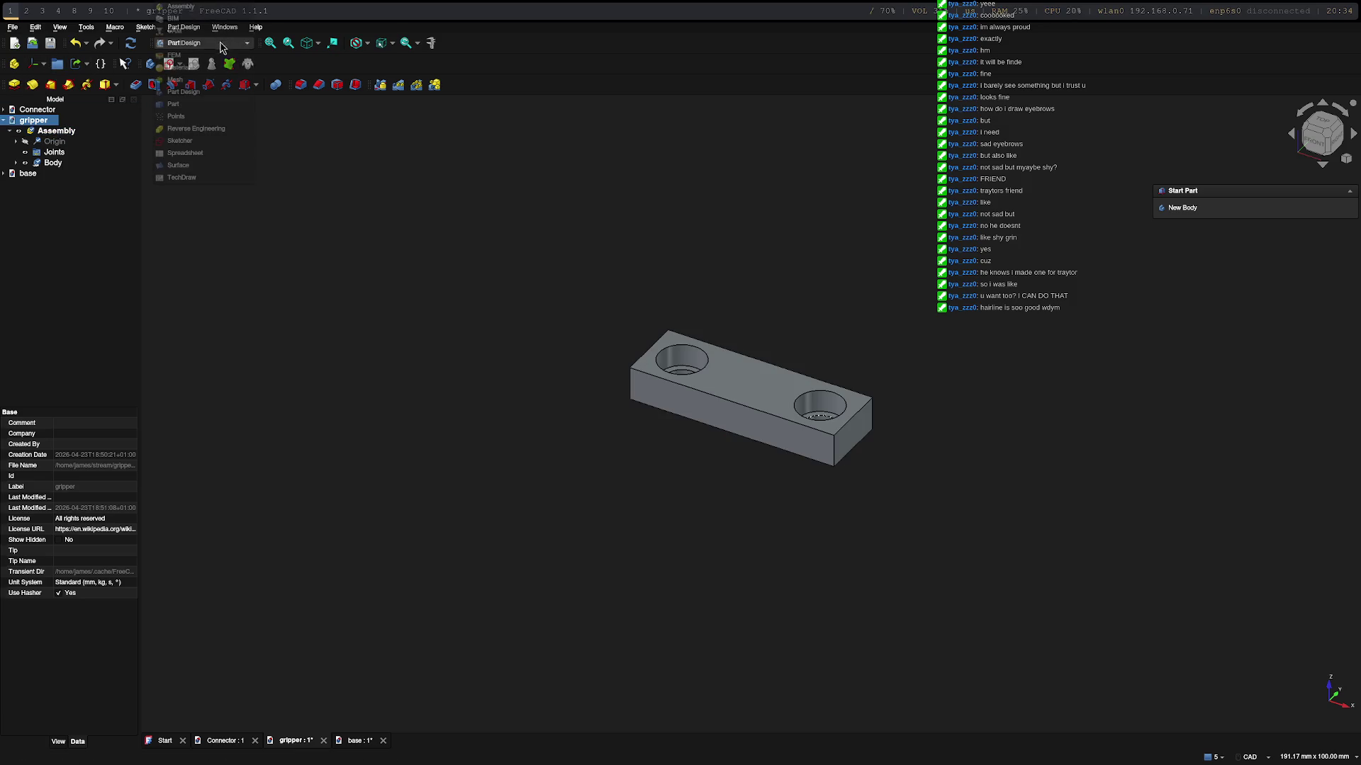
{"action": "left_click", "coordinate": [185, 9]}
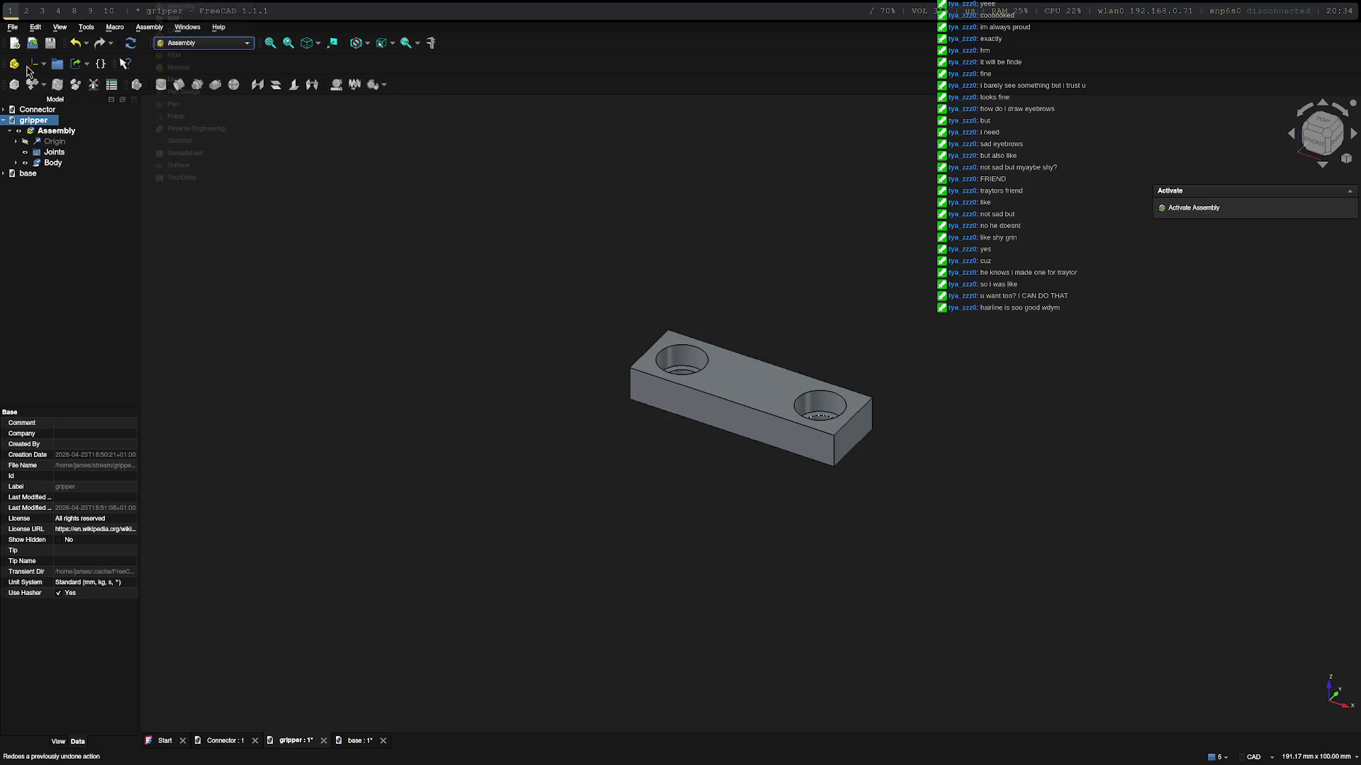
Step: Make the gripper's Assembly the active object from its context menu
{"action": "left_click", "coordinate": [35, 131]}
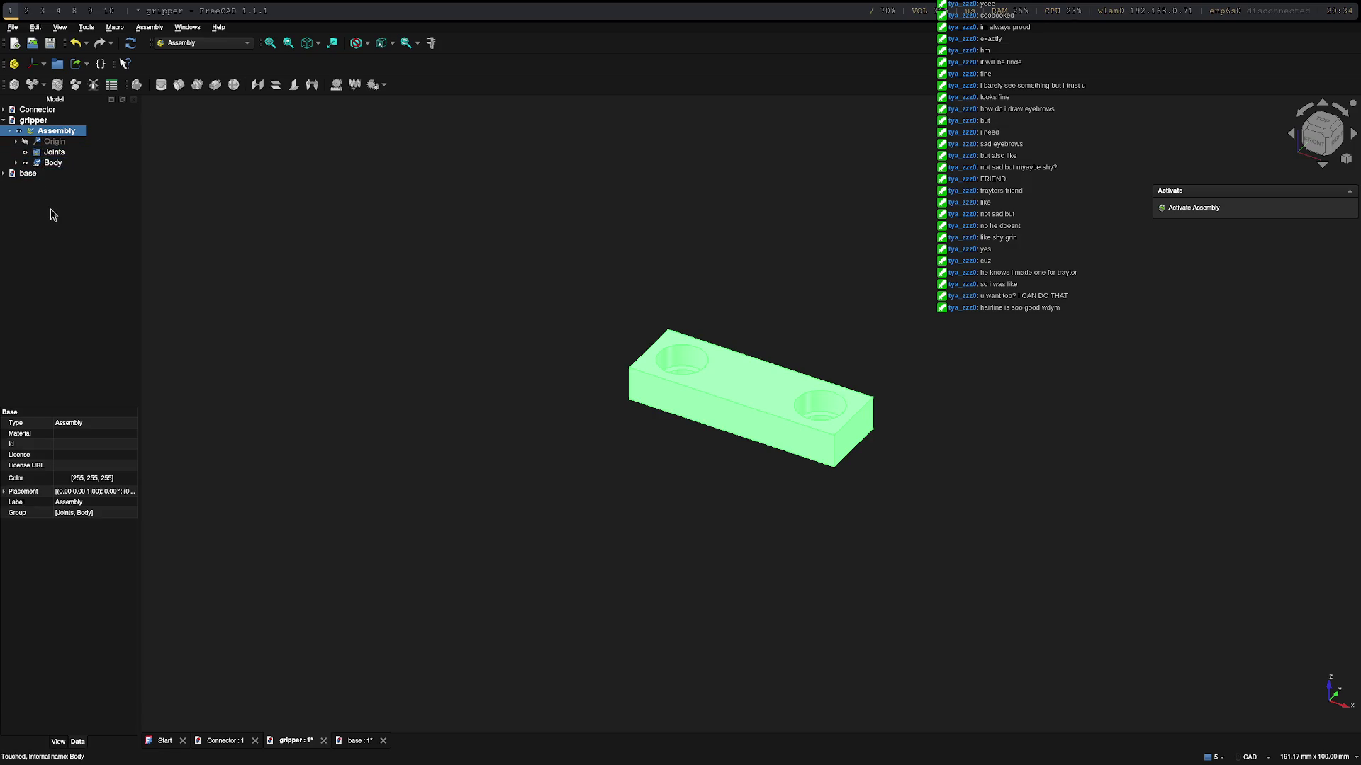
{"action": "right_click", "coordinate": [42, 132]}
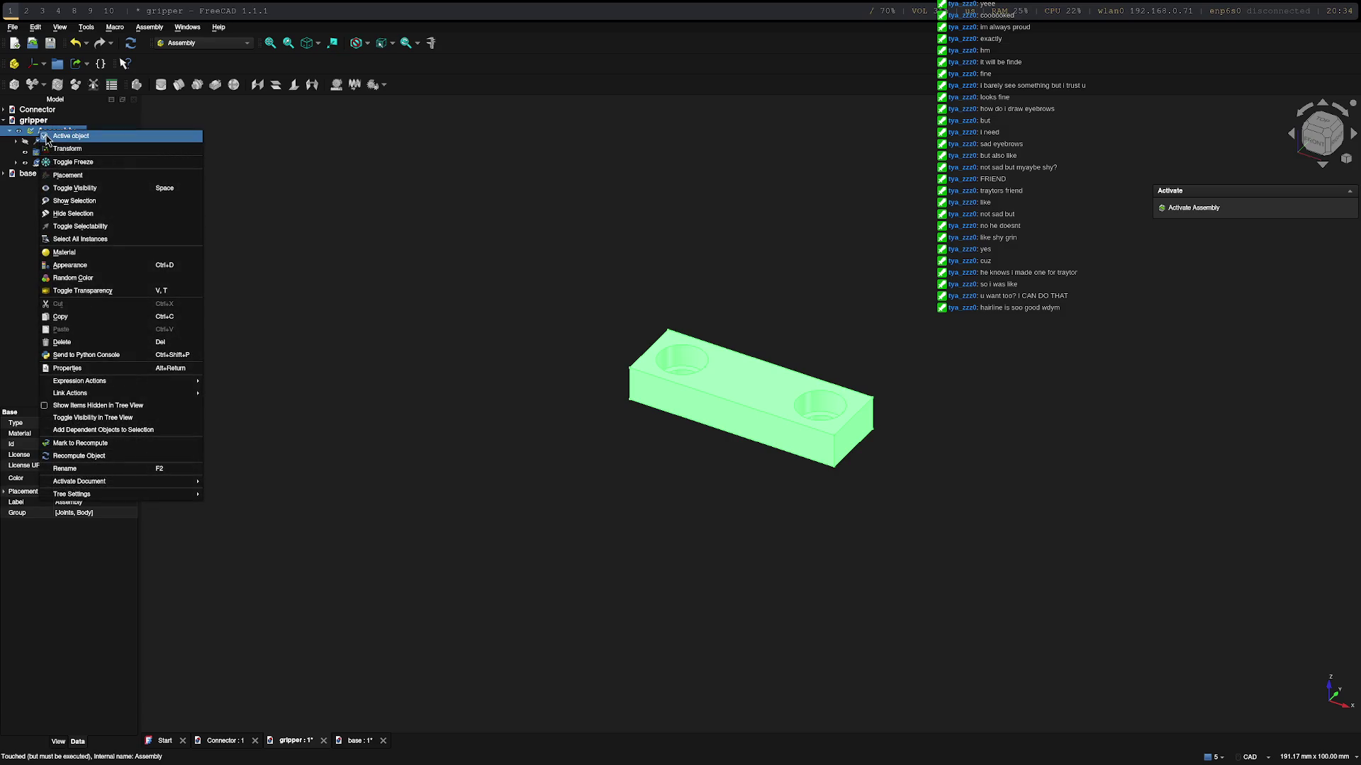
{"action": "left_click", "coordinate": [46, 137]}
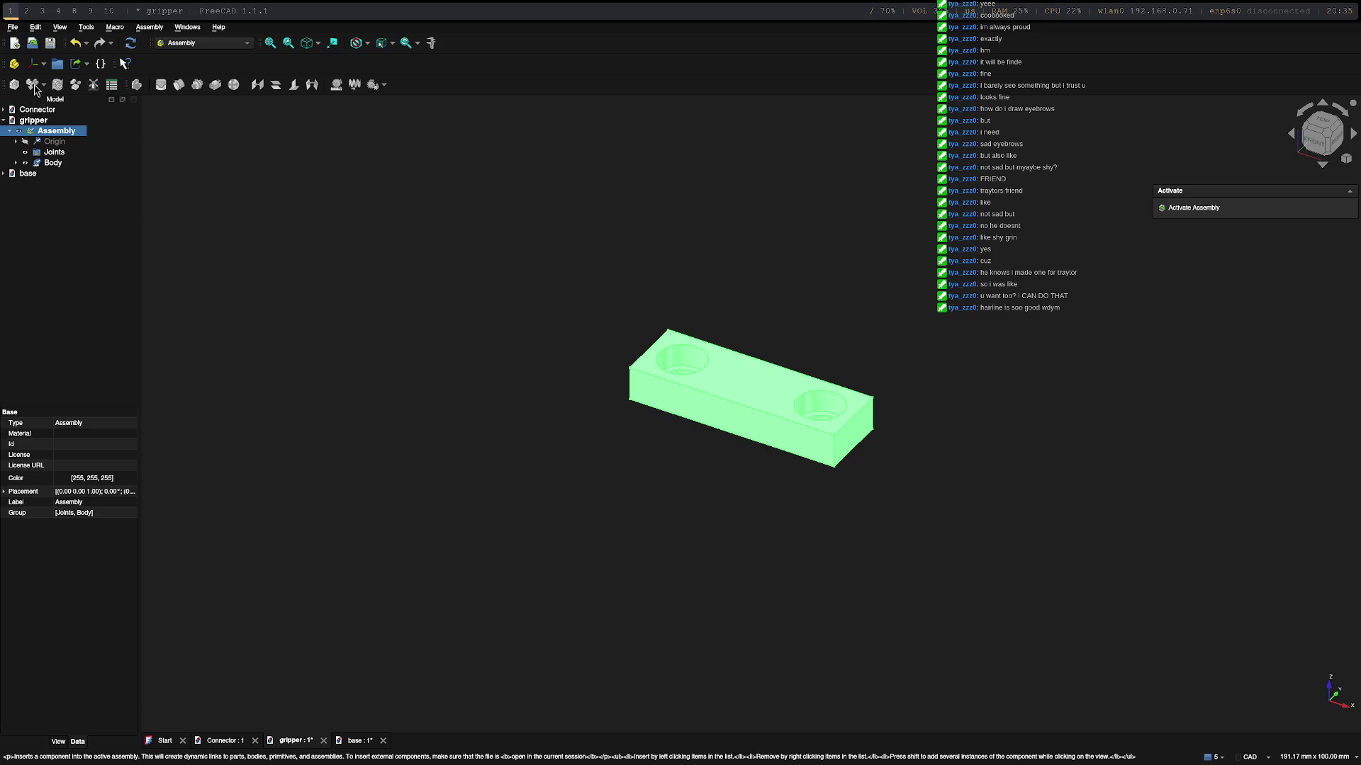
{"action": "left_click", "coordinate": [46, 144]}
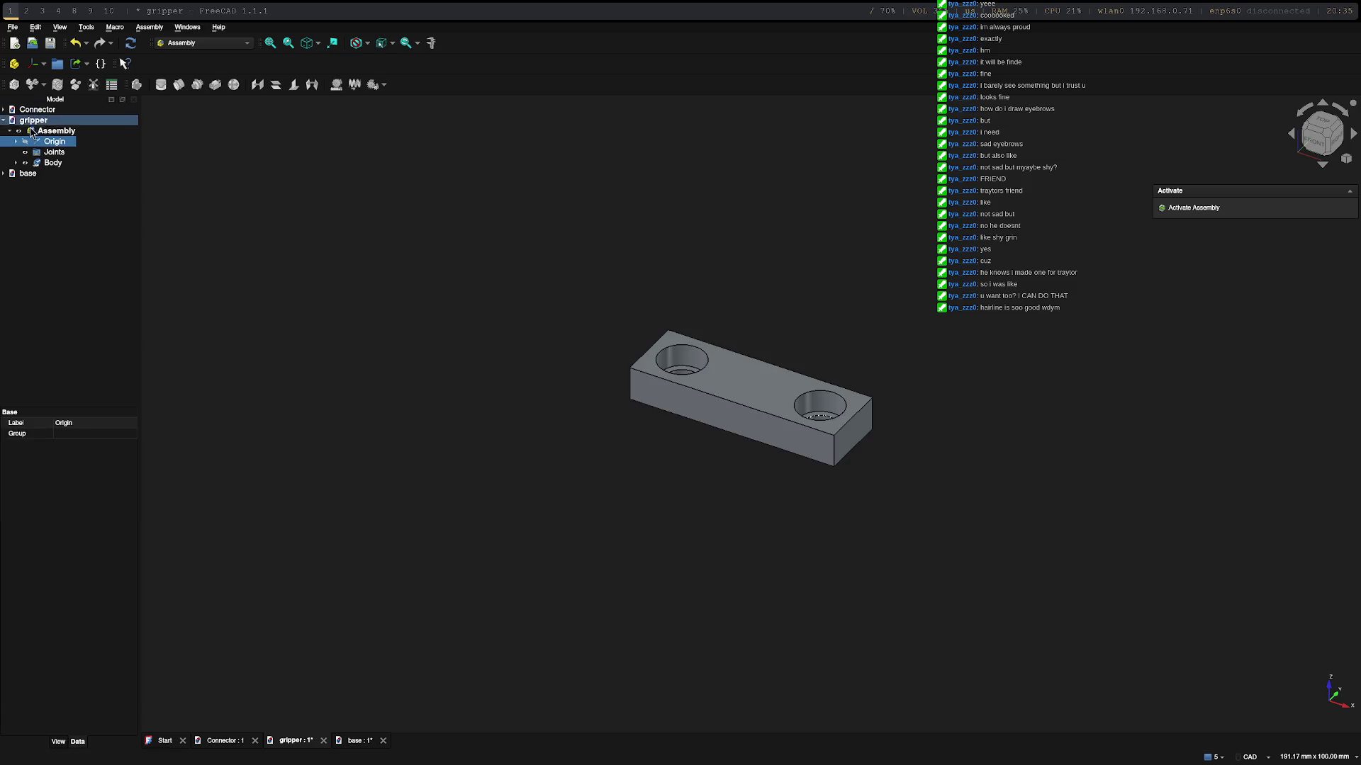
{"action": "left_click", "coordinate": [36, 123]}
Step: Review the gripper Body's features in the tree and activate the Assembly for inserting parts
{"action": "left_click", "coordinate": [47, 141]}
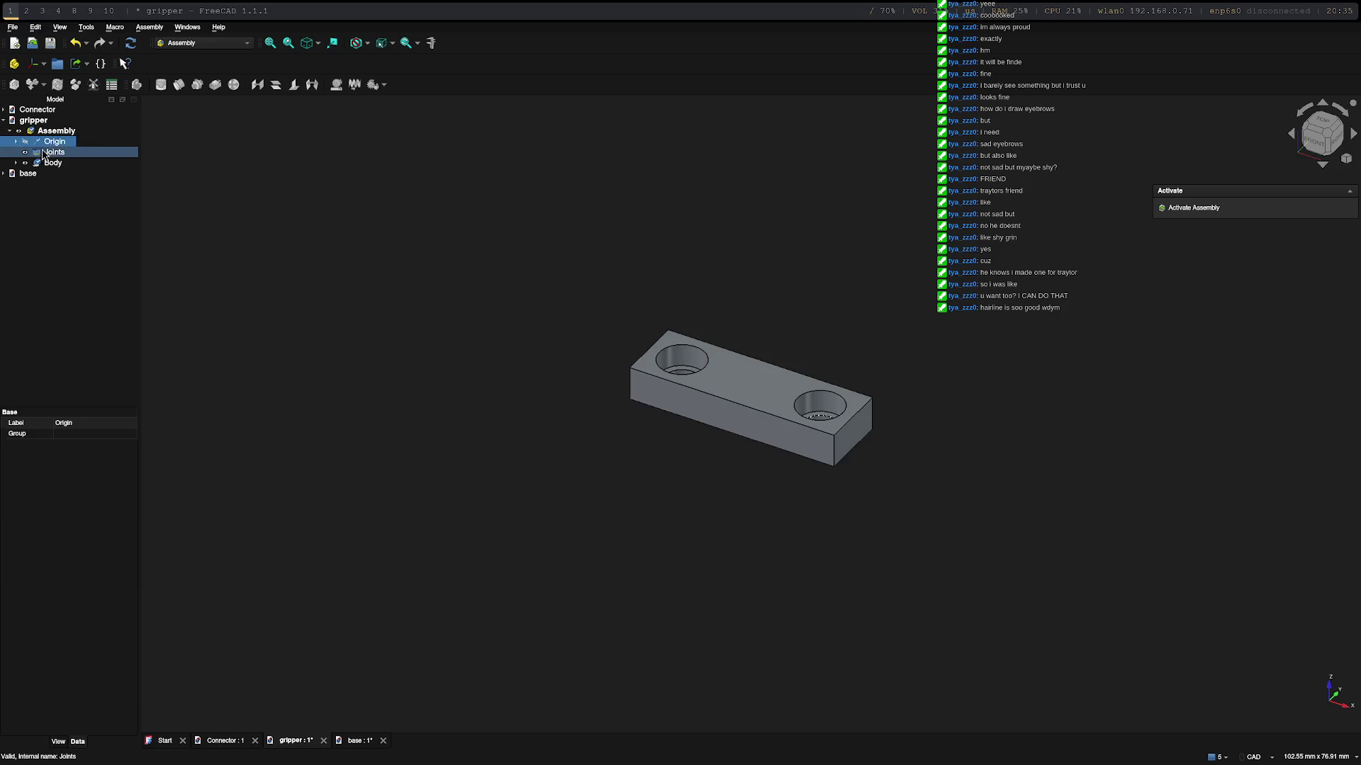
{"action": "left_click", "coordinate": [50, 163]}
{"action": "left_click", "coordinate": [15, 163]}
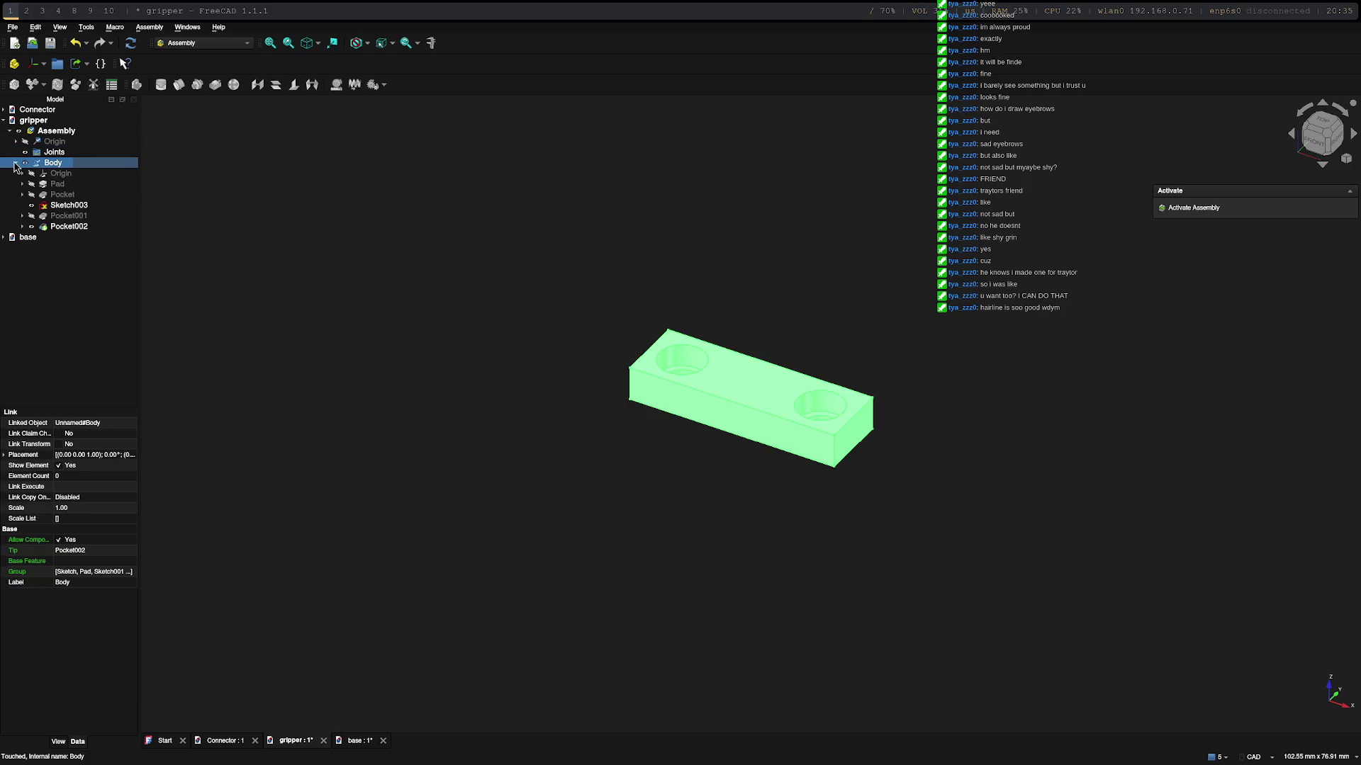
{"action": "left_click", "coordinate": [35, 195]}
{"action": "left_click", "coordinate": [43, 163]}
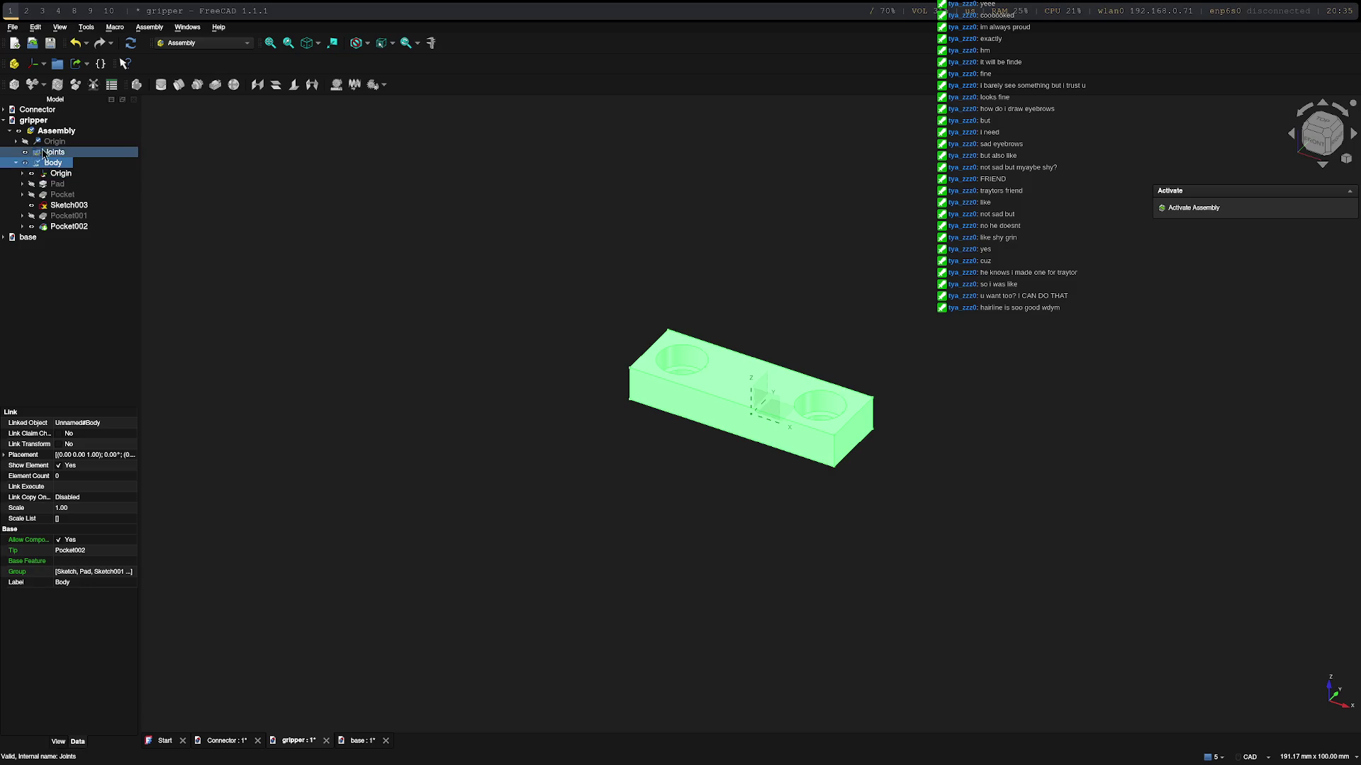
{"action": "left_click", "coordinate": [15, 163]}
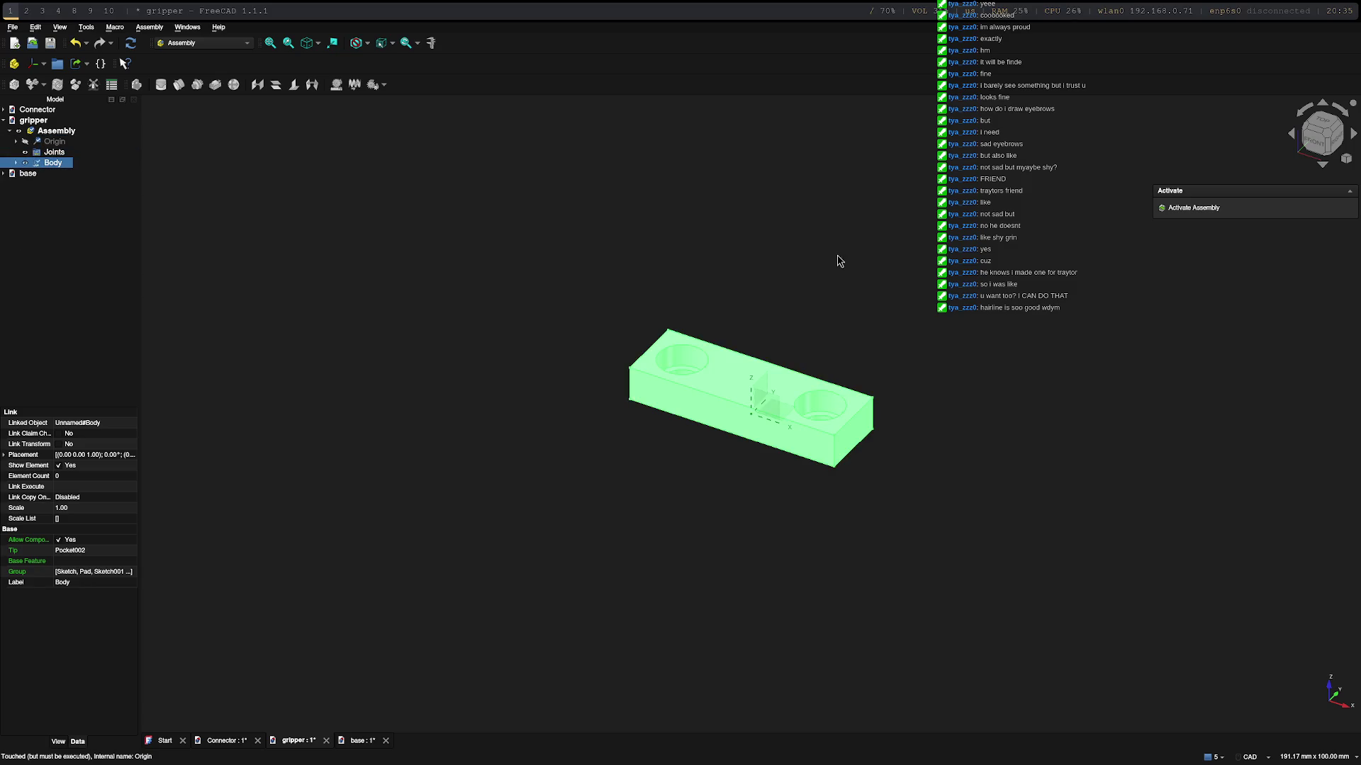
{"action": "left_click", "coordinate": [1190, 208]}
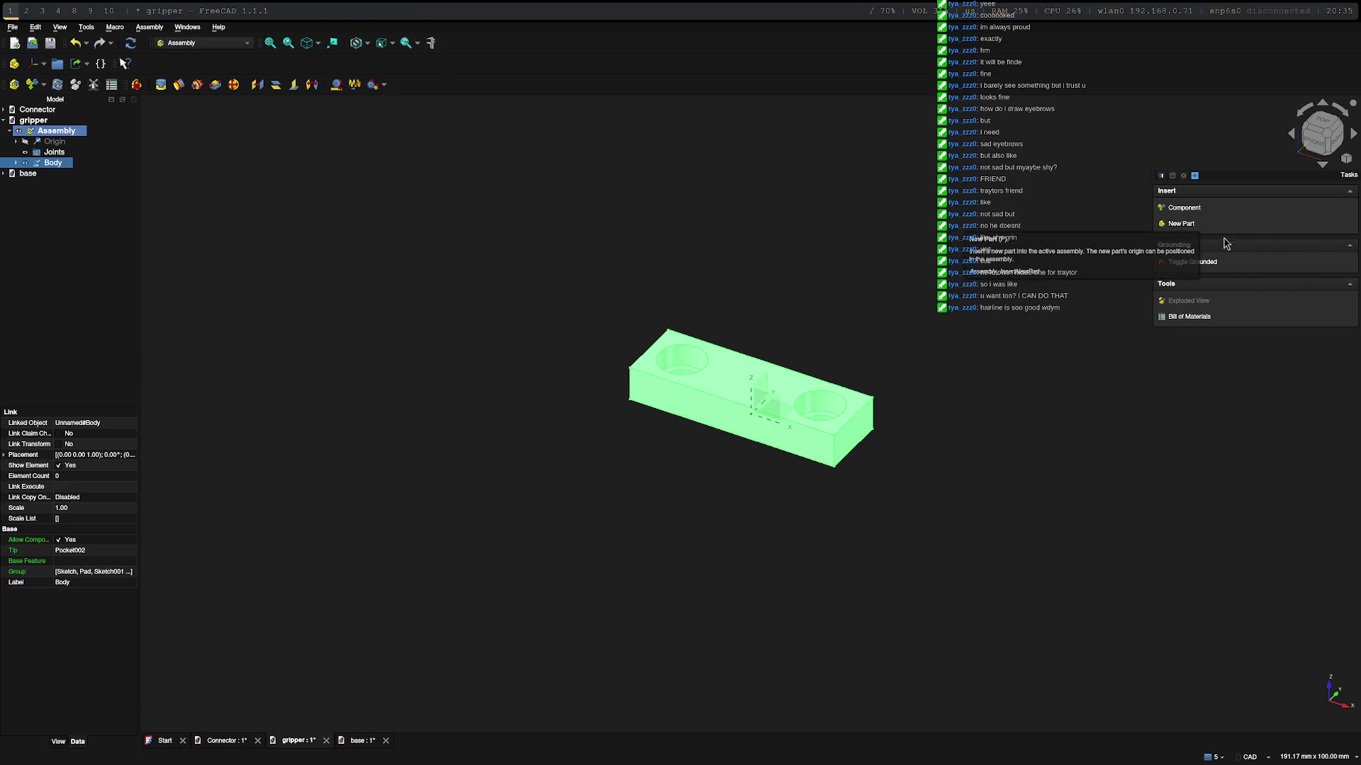
{"action": "left_click", "coordinate": [1180, 226]}
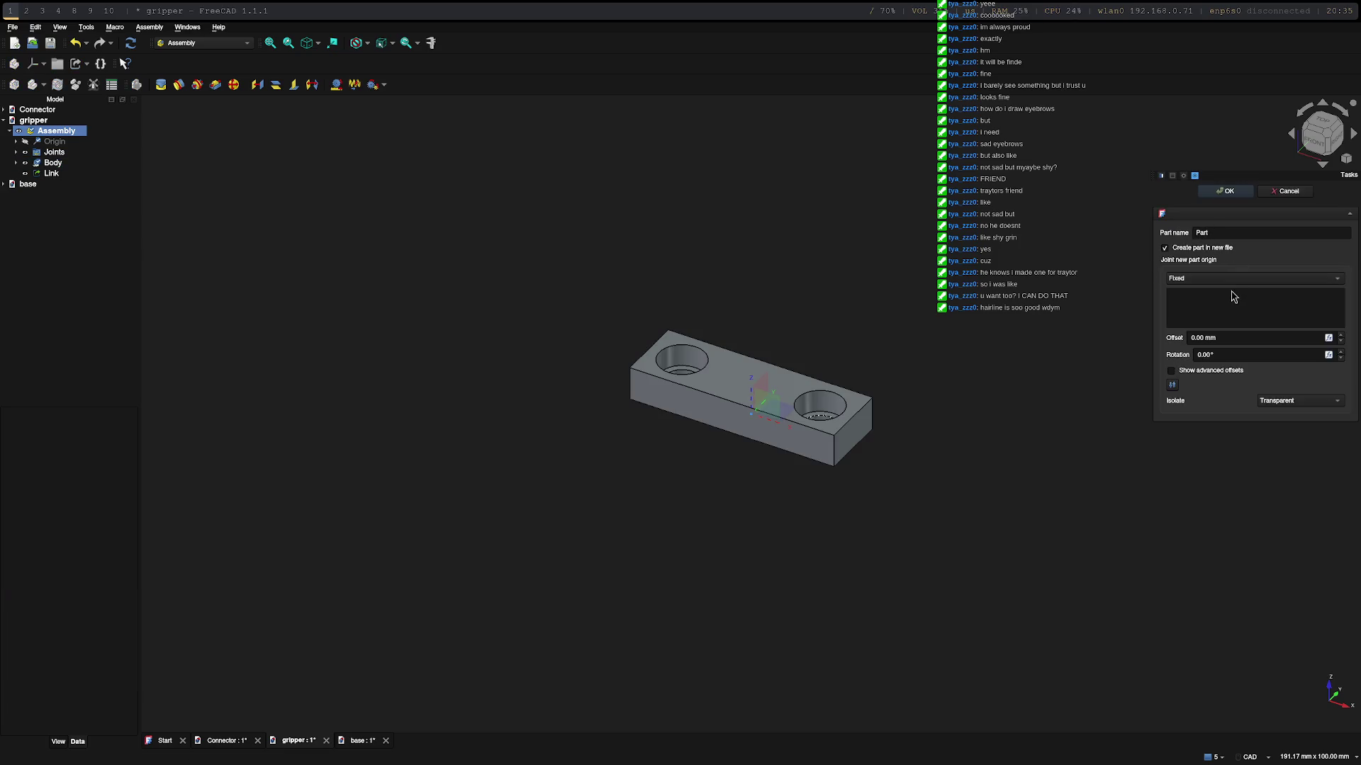
{"action": "left_click", "coordinate": [1283, 190]}
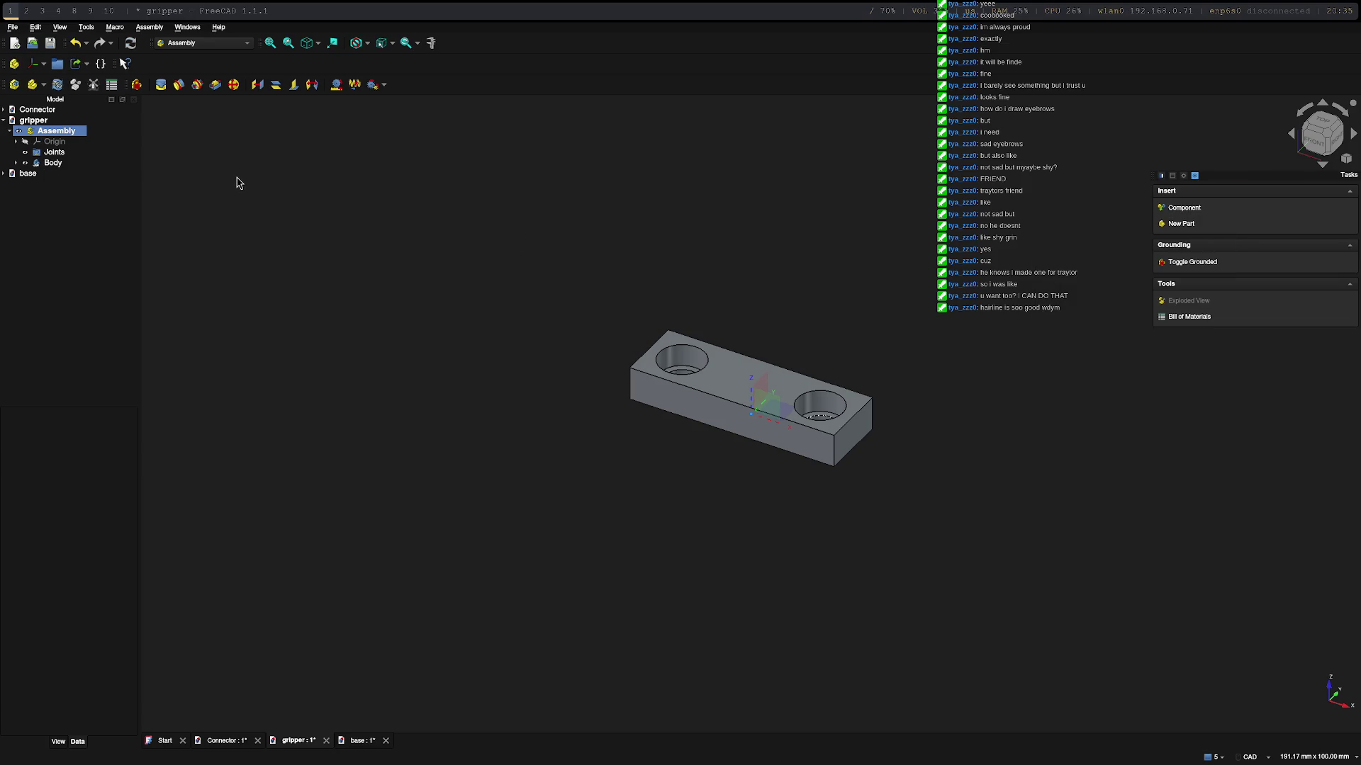
{"action": "left_click", "coordinate": [43, 87]}
{"action": "left_click", "coordinate": [54, 100]}
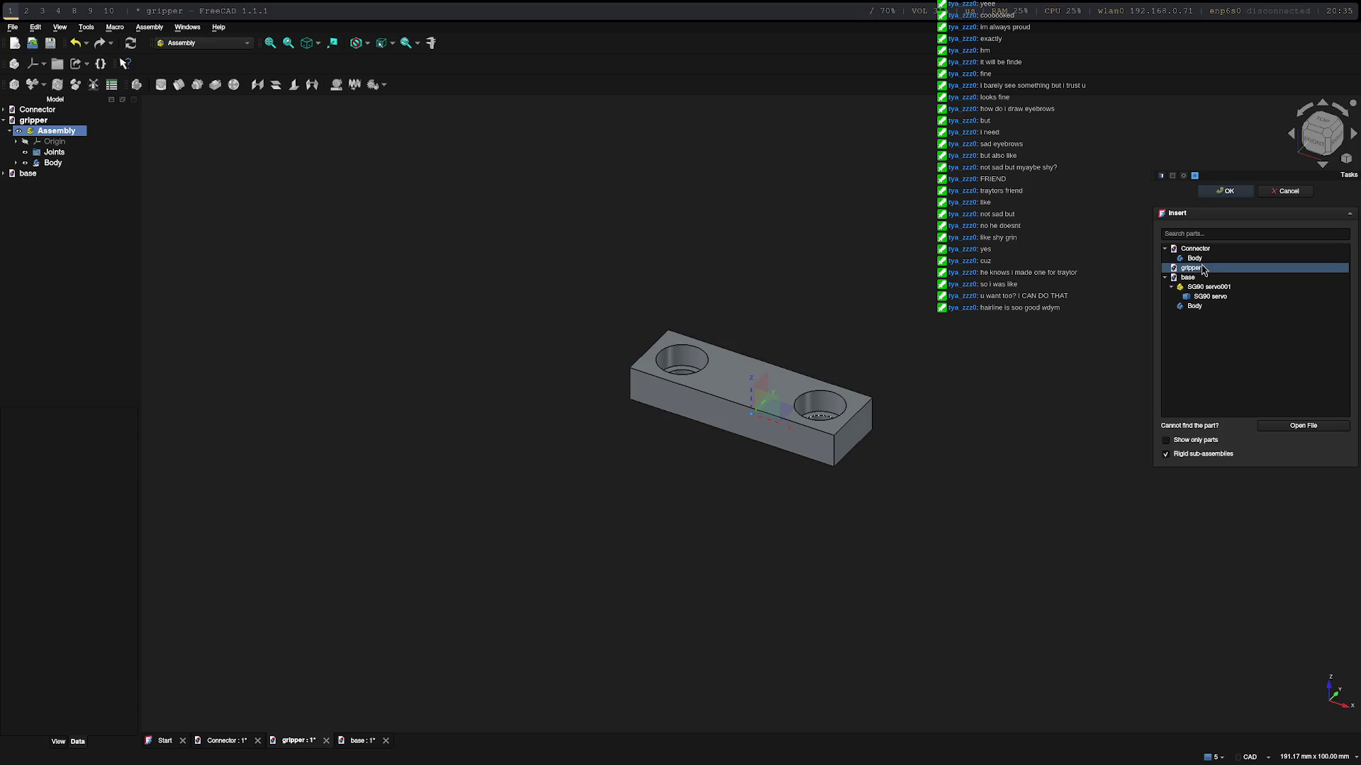
Step: Insert the base plate Body into the gripper assembly and ground it automatically
{"action": "double_click", "coordinate": [1201, 279]}
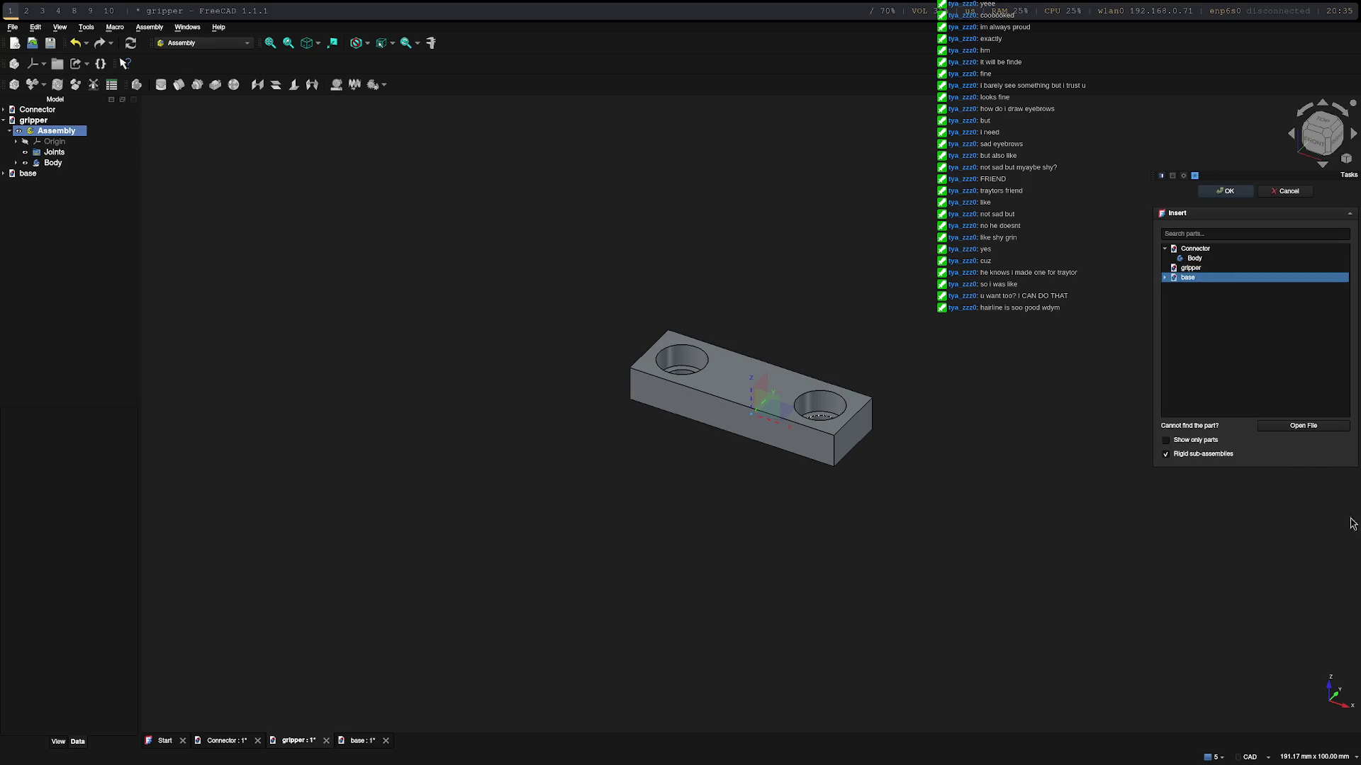
{"action": "left_click", "coordinate": [1165, 279]}
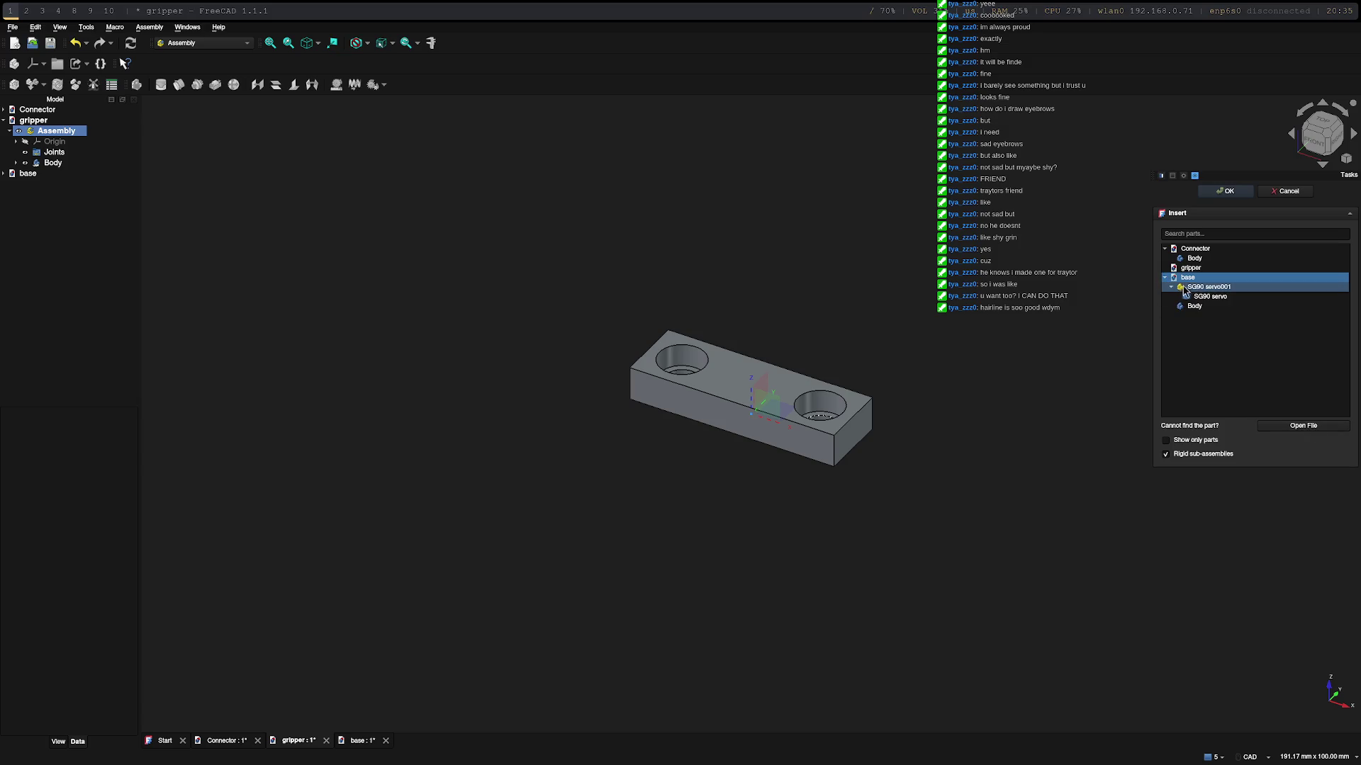
{"action": "left_click", "coordinate": [1193, 306]}
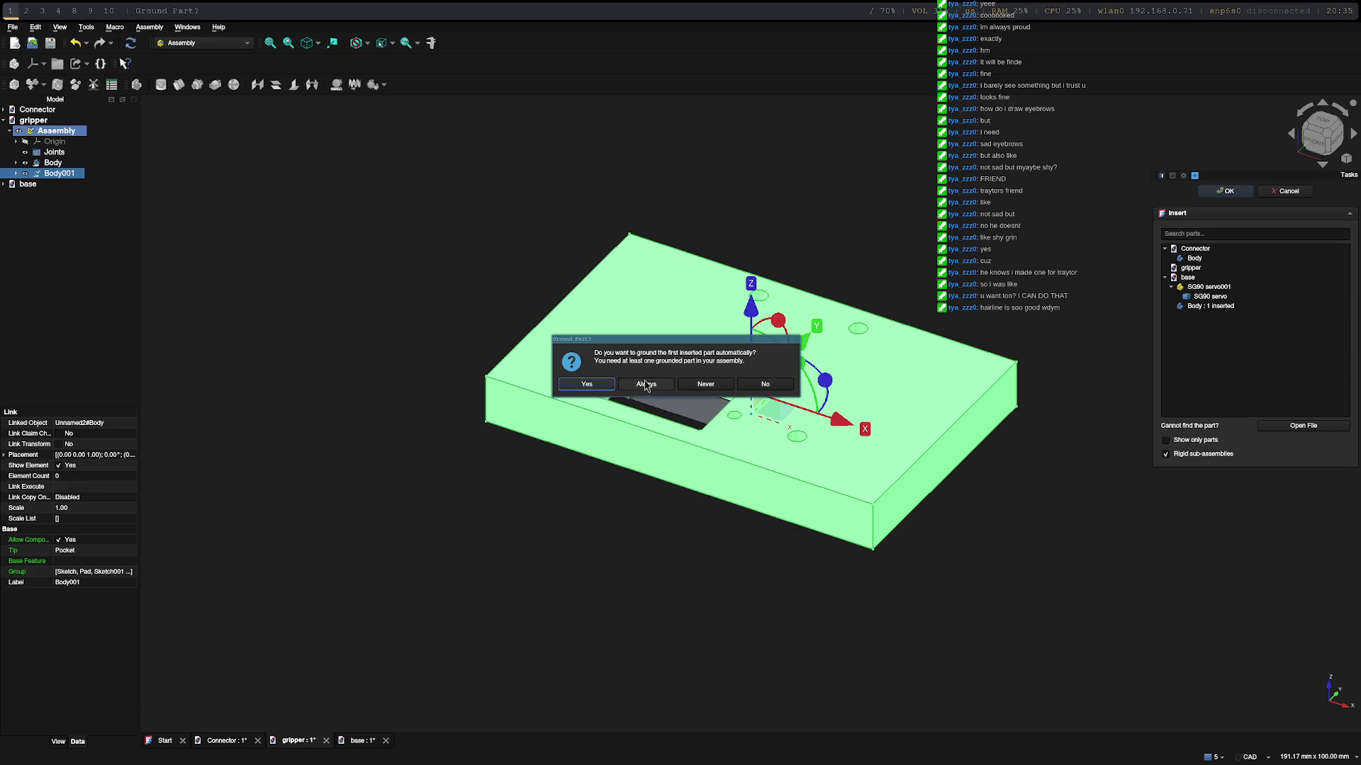
{"action": "left_click", "coordinate": [573, 384]}
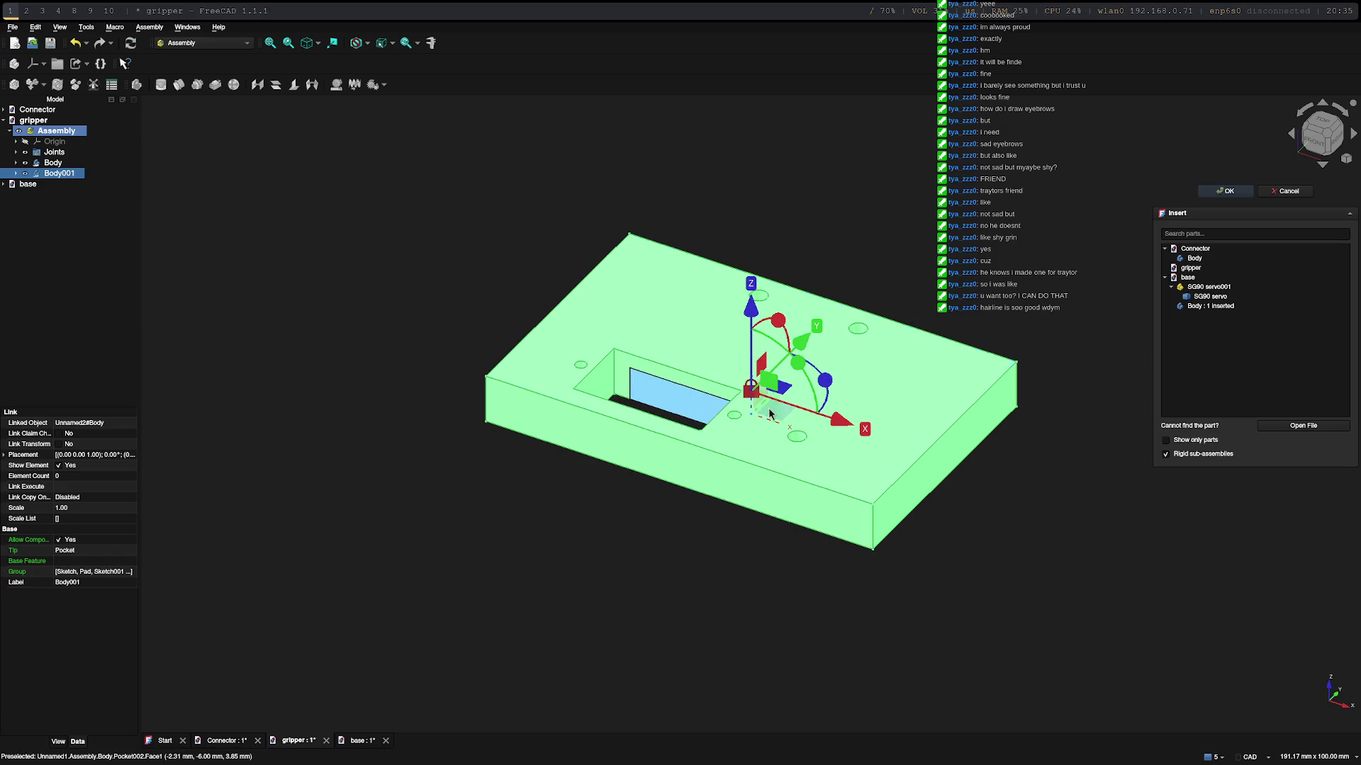
{"action": "left_click", "coordinate": [662, 408]}
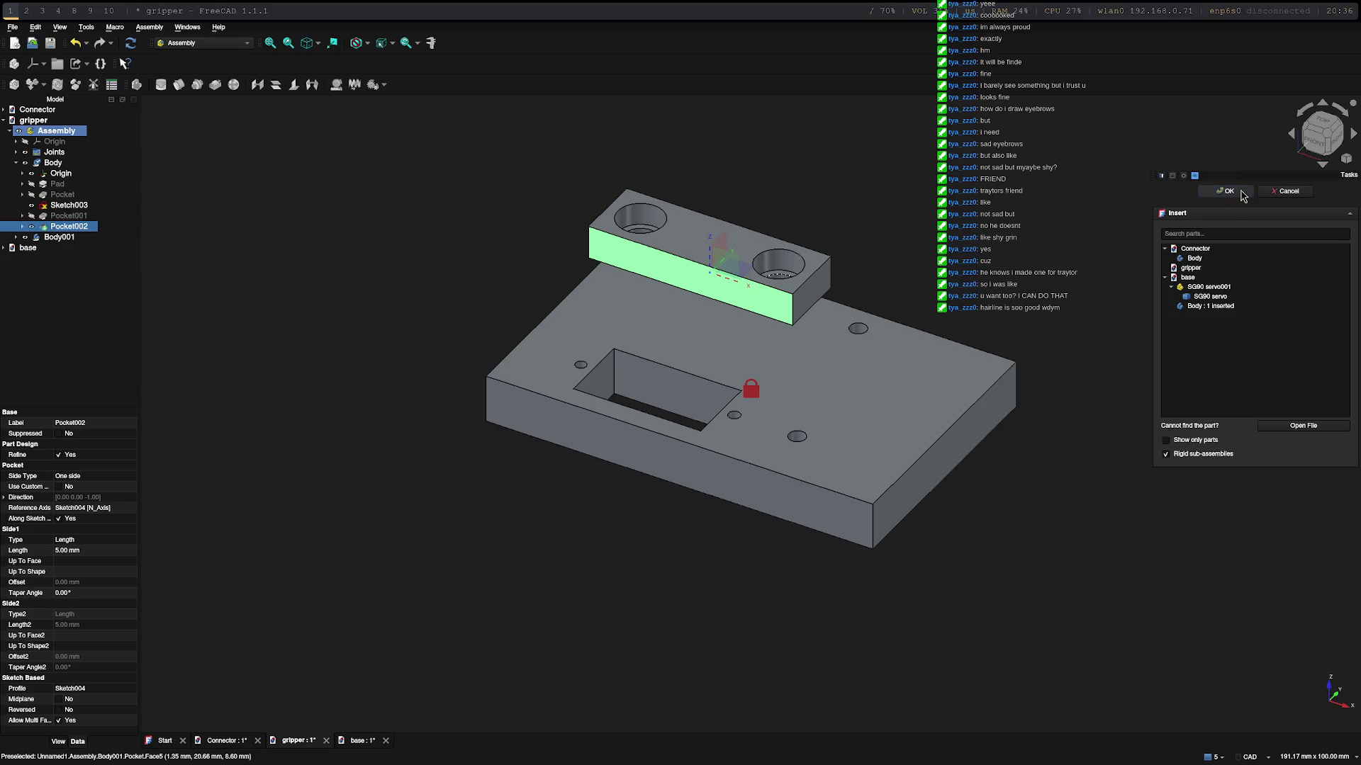
{"action": "key", "text": "Return"}
Step: Show move handles on the connector block and nudge it along the vertical axis
{"action": "left_click", "coordinate": [764, 299]}
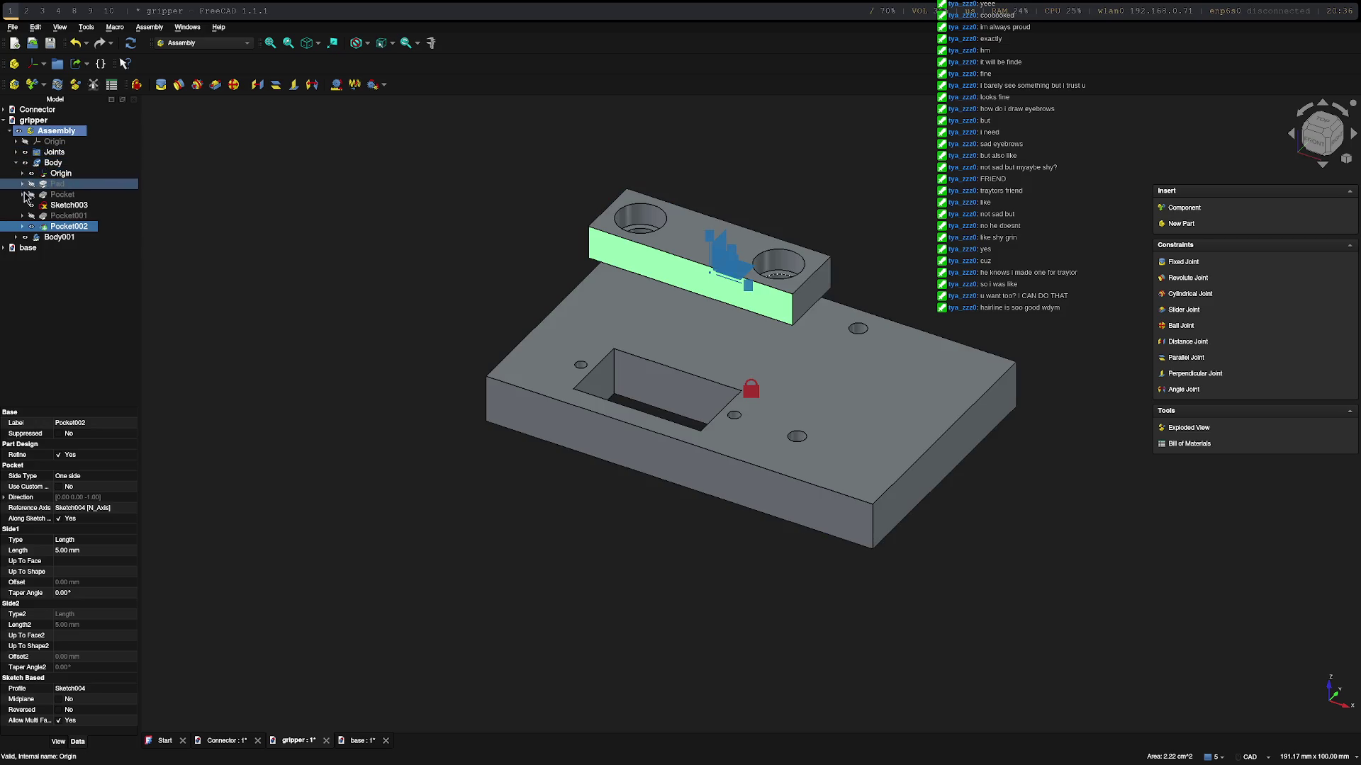
{"action": "left_click", "coordinate": [24, 226]}
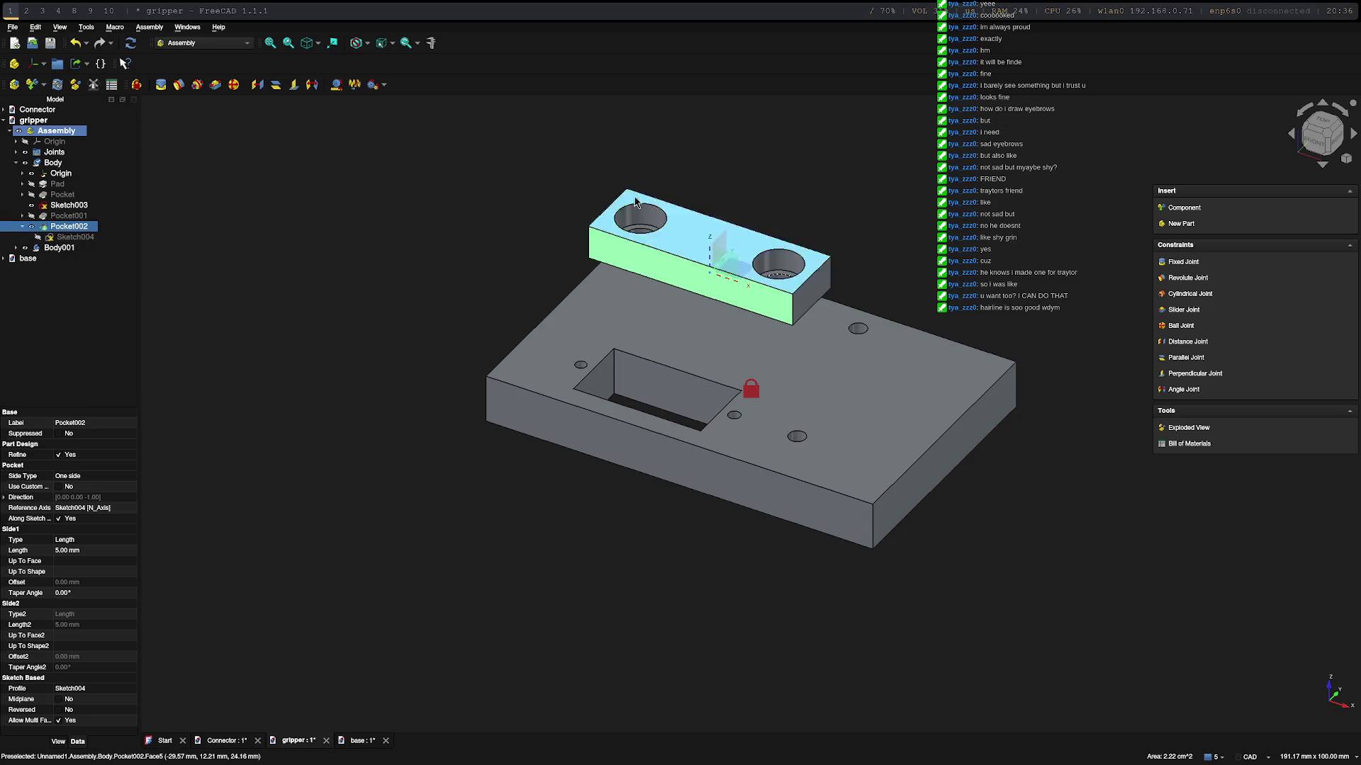
{"action": "double_click", "coordinate": [690, 274]}
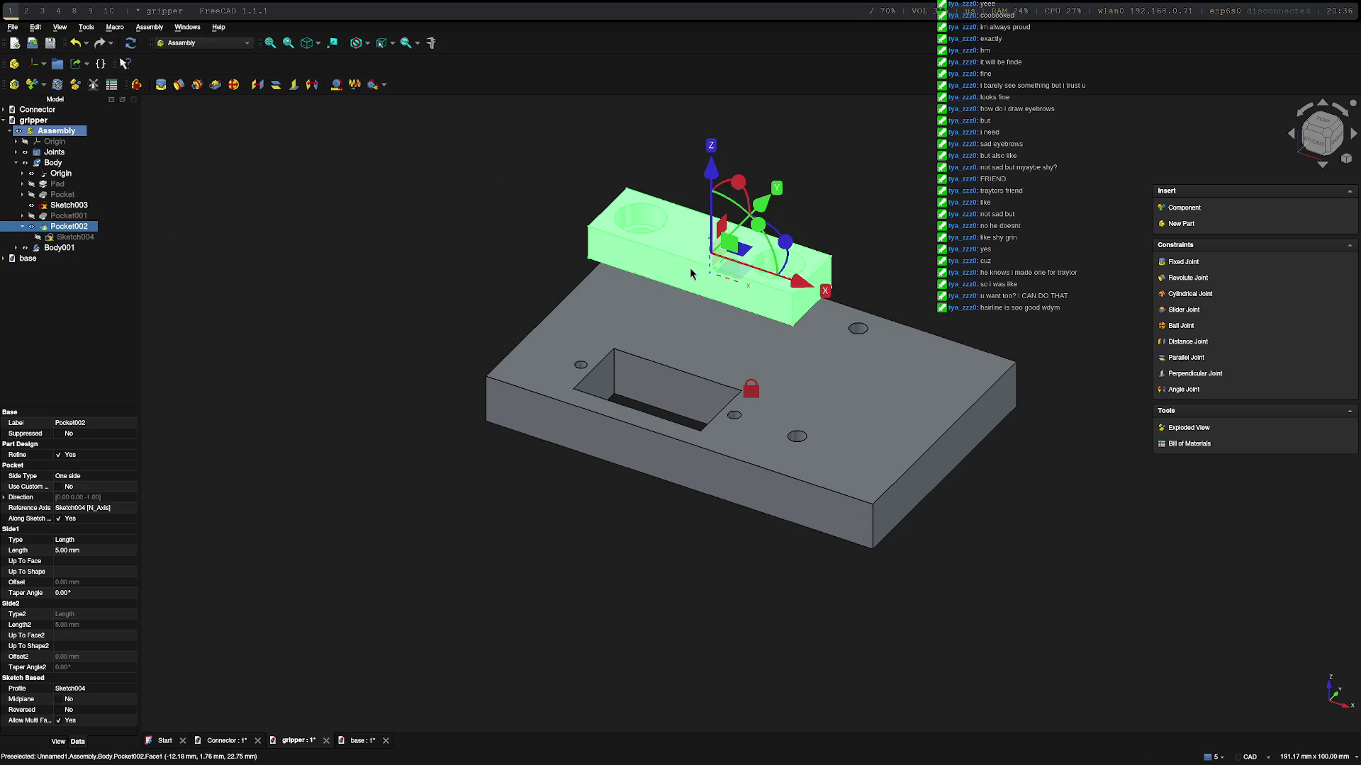
{"action": "left_click_drag", "start_coordinate": [712, 174], "coordinate": [716, 164]}
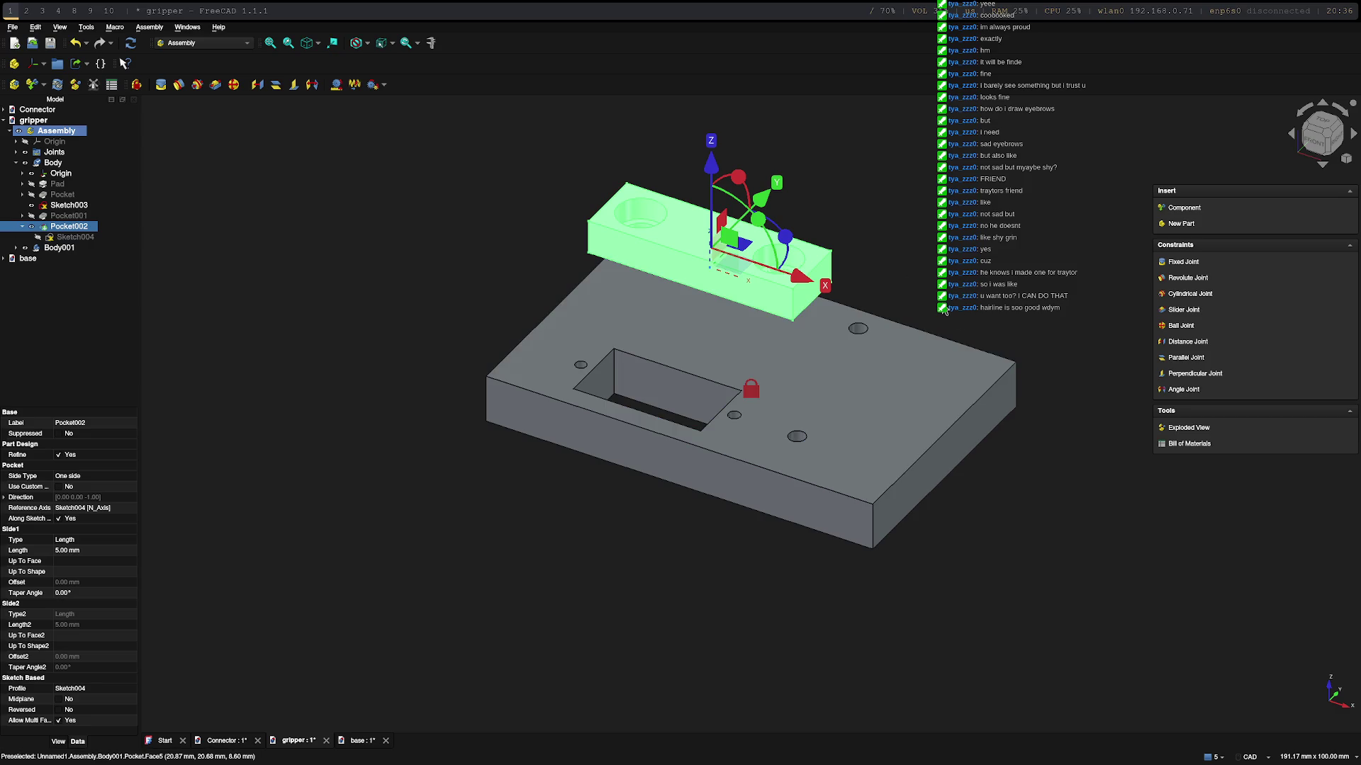
{"action": "middle_click_drag", "start_coordinate": [941, 309], "coordinate": [907, 312]}
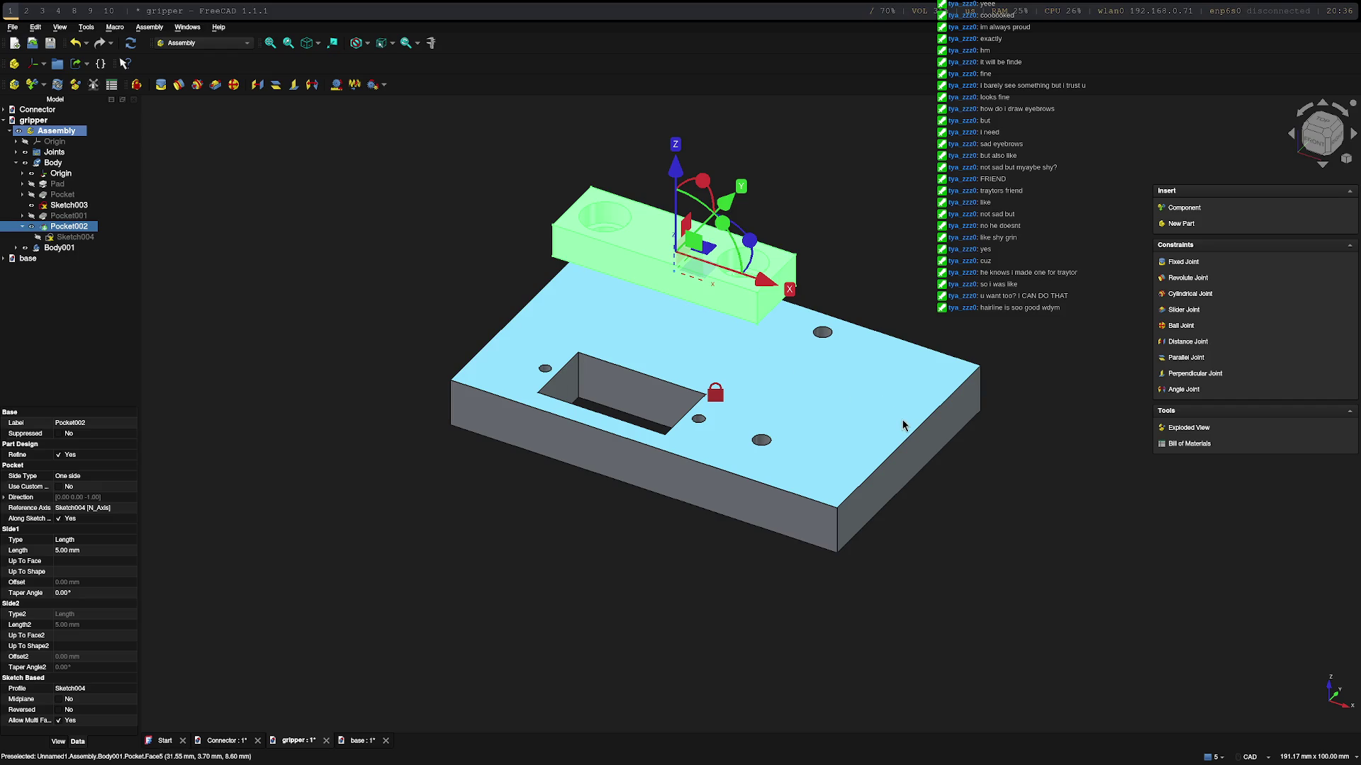
{"action": "left_click", "coordinate": [1019, 429]}
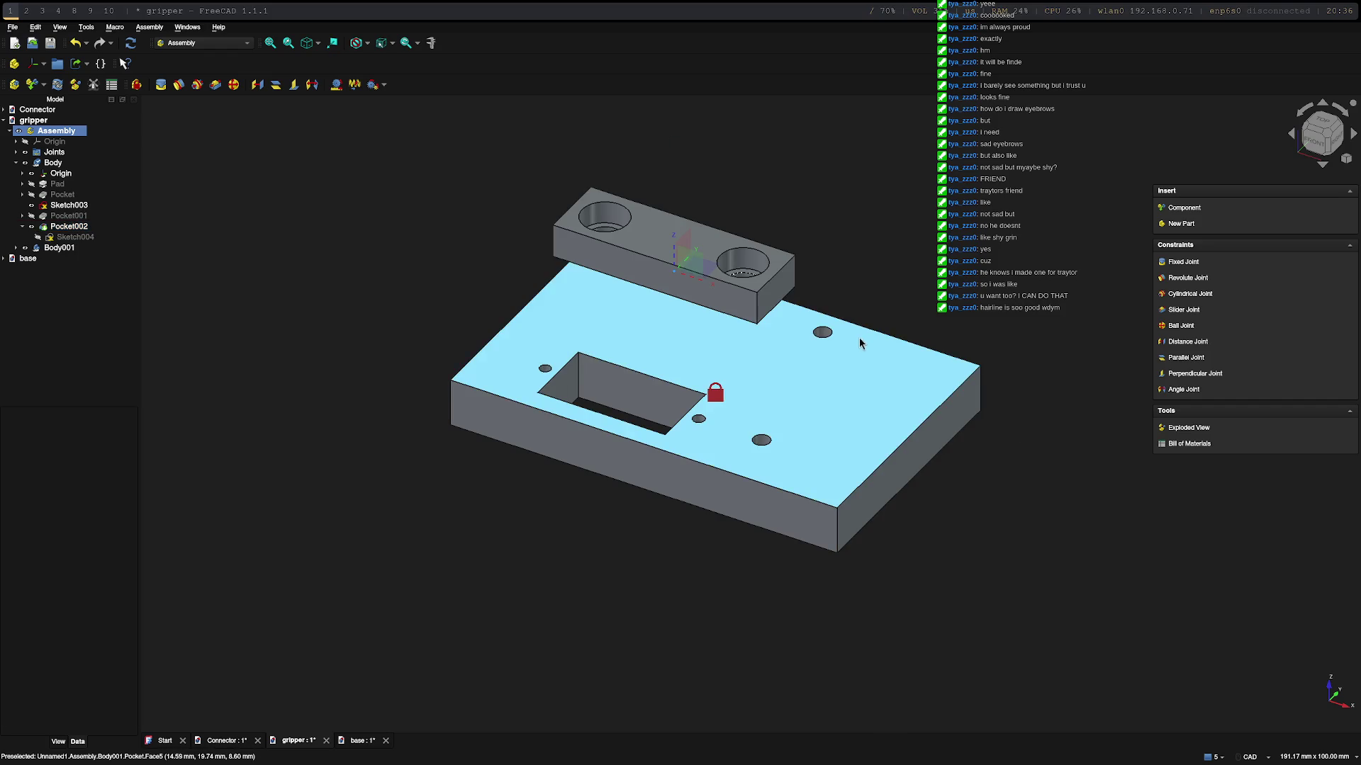
{"action": "middle_click_drag", "start_coordinate": [1068, 320], "coordinate": [909, 332]}
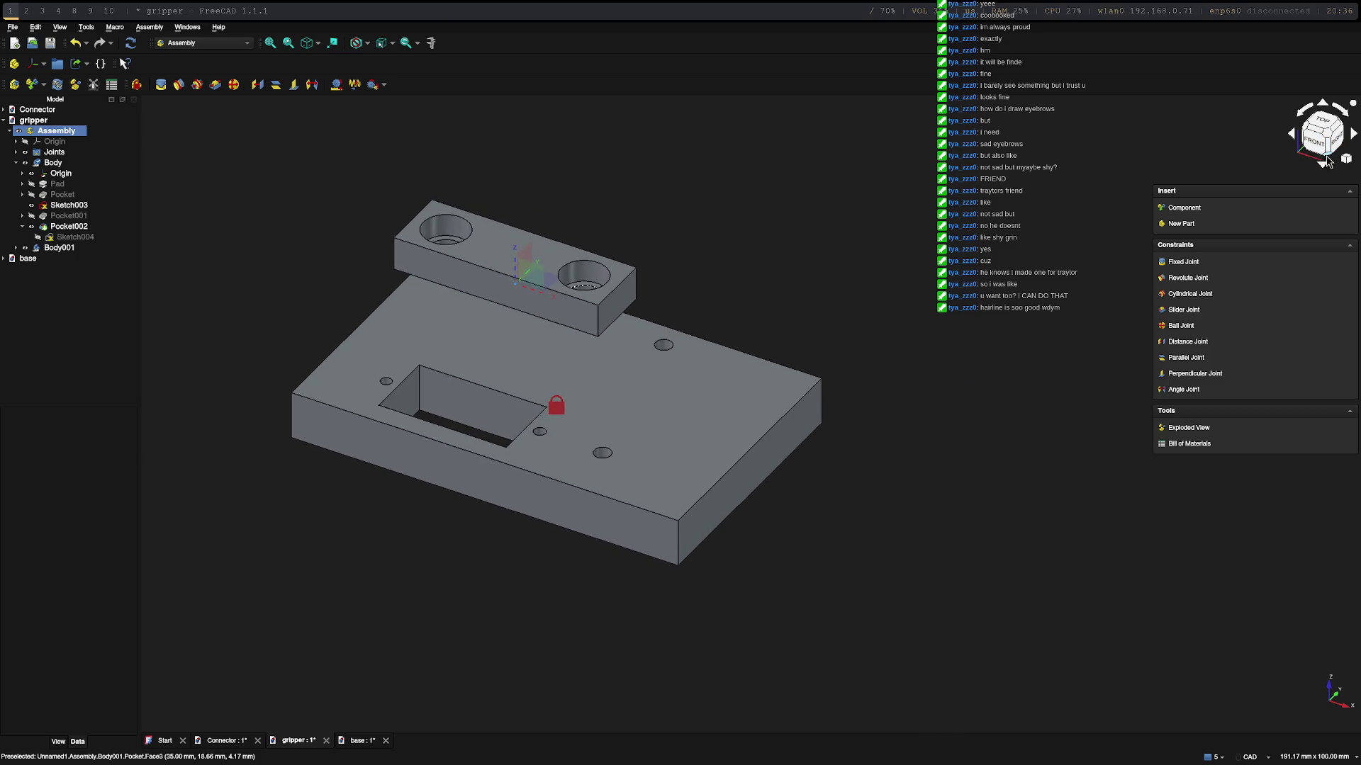
Step: Drag the connector block to the right of the base plate and pick its left hole edge
{"action": "left_click", "coordinate": [1328, 161]}
{"action": "scroll", "coordinate": [743, 678], "scroll_direction": "up", "scroll_amount": 5}
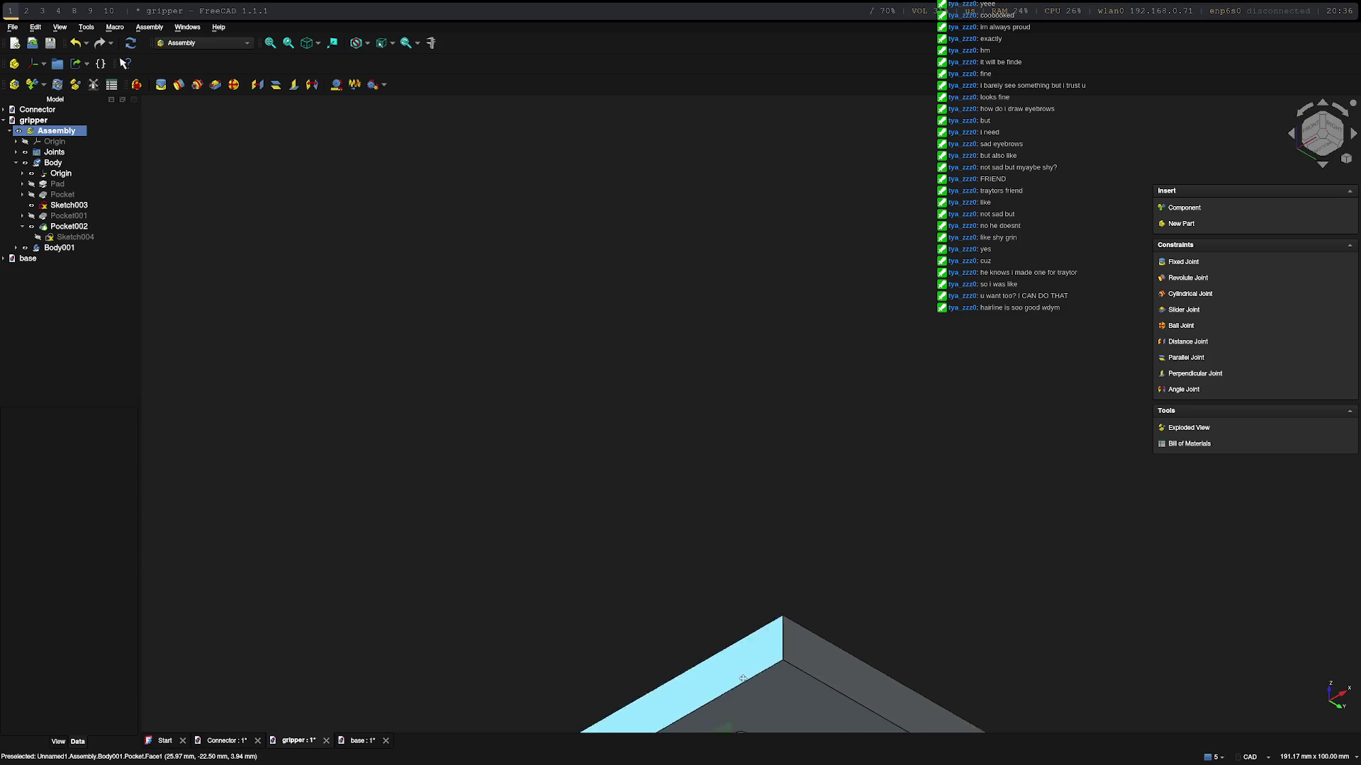
{"action": "scroll", "coordinate": [743, 679], "scroll_direction": "down", "scroll_amount": 5}
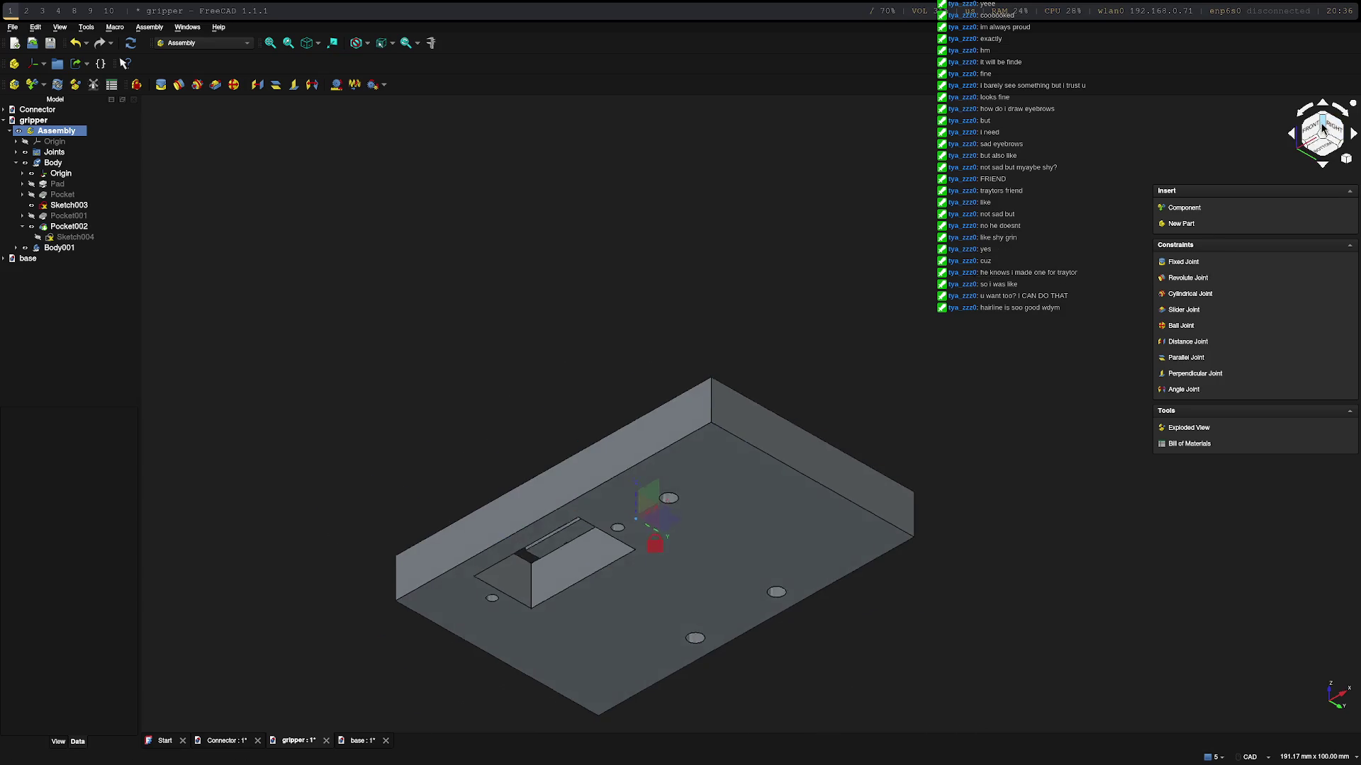
{"action": "left_click", "coordinate": [1322, 128]}
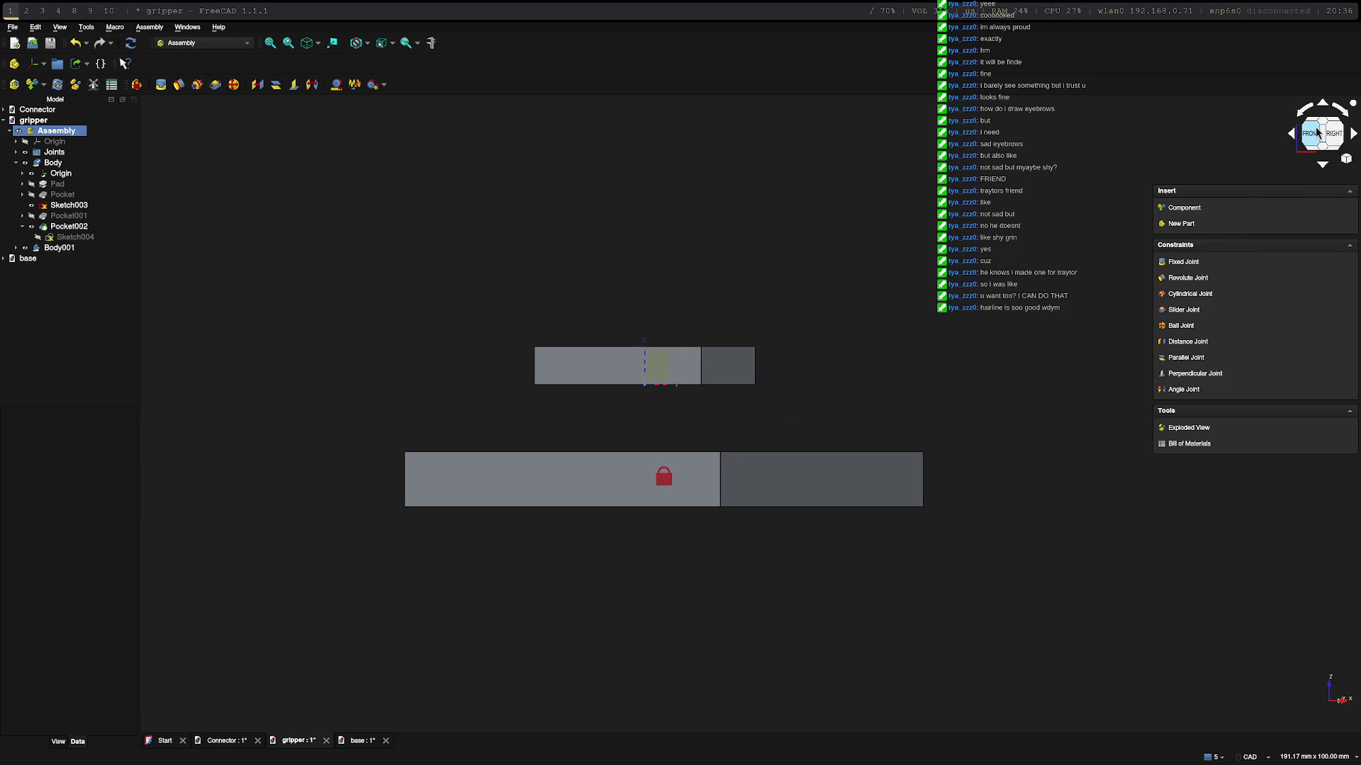
{"action": "left_click", "coordinate": [1343, 111]}
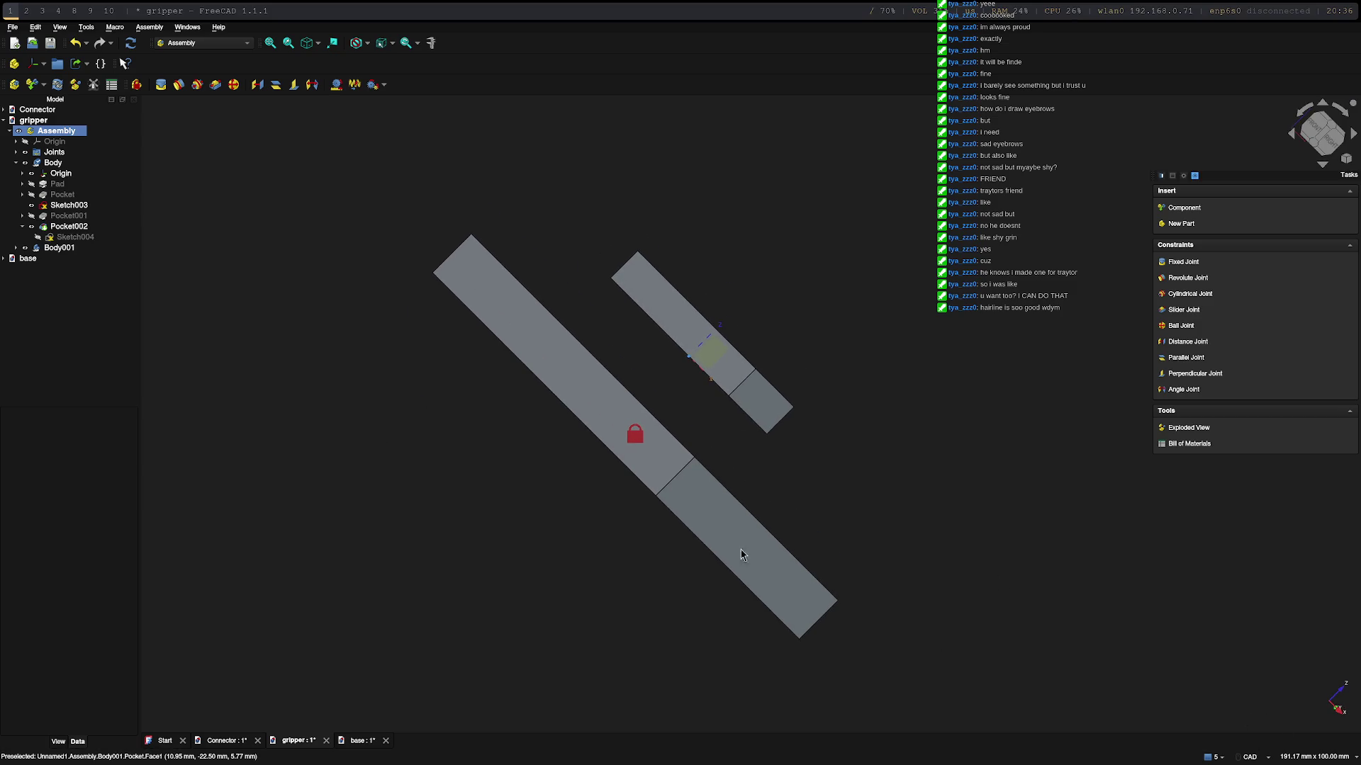
{"action": "left_click", "coordinate": [1320, 130]}
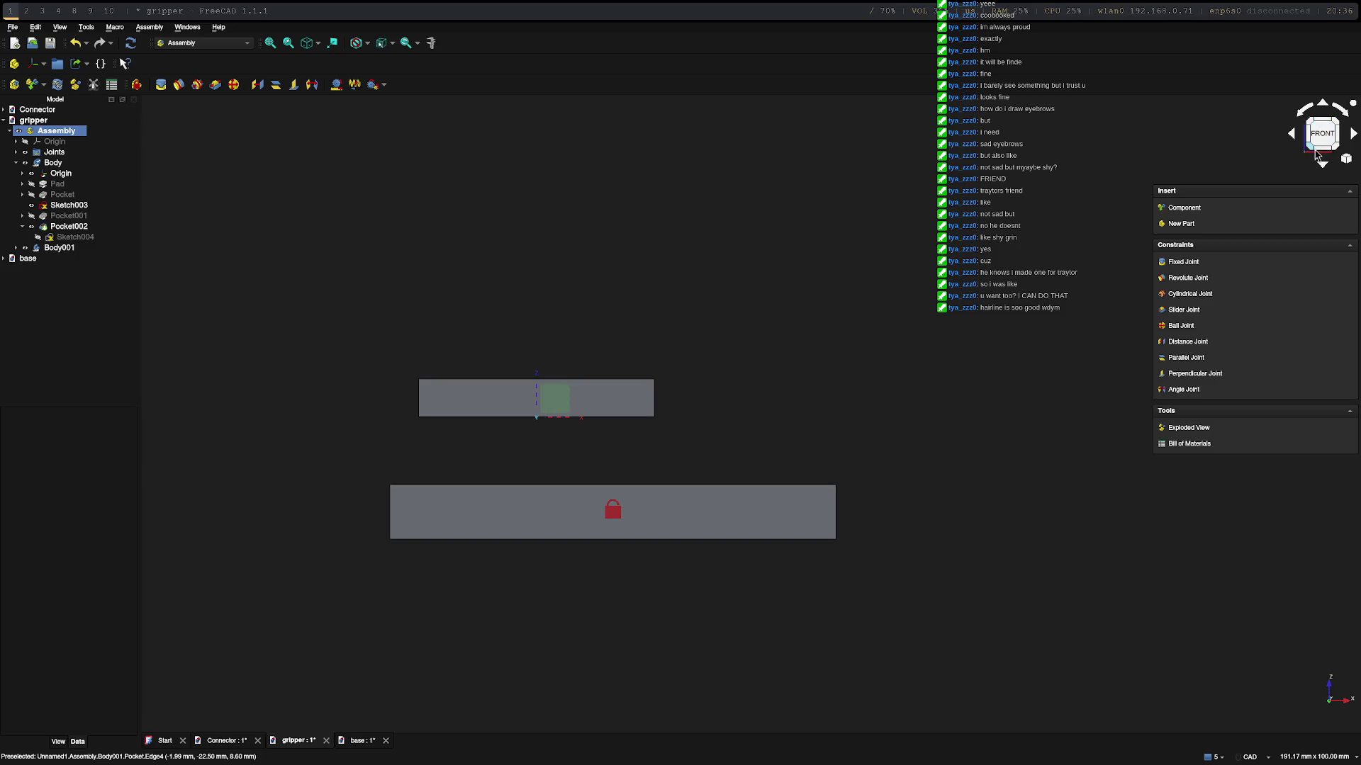
{"action": "left_click_drag", "start_coordinate": [535, 395], "coordinate": [1009, 386]}
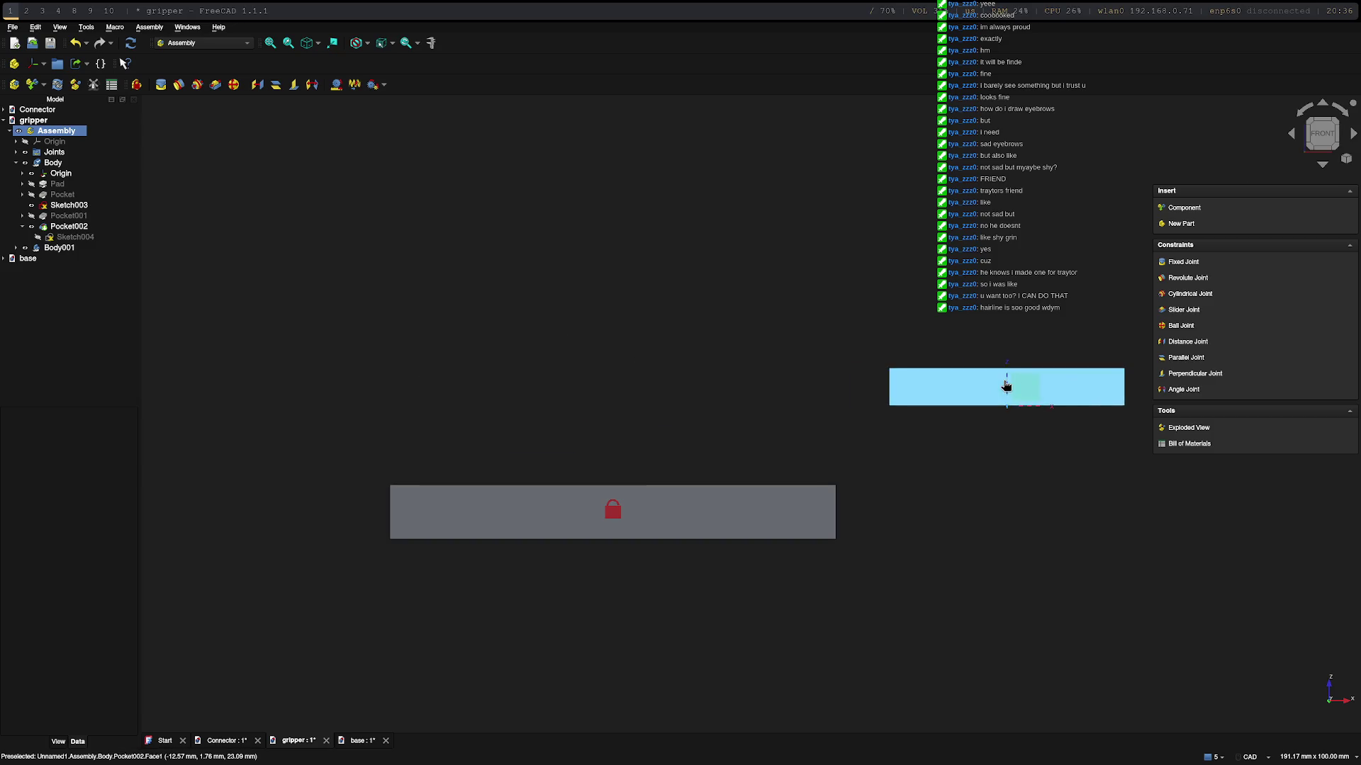
{"action": "left_click", "coordinate": [1324, 139]}
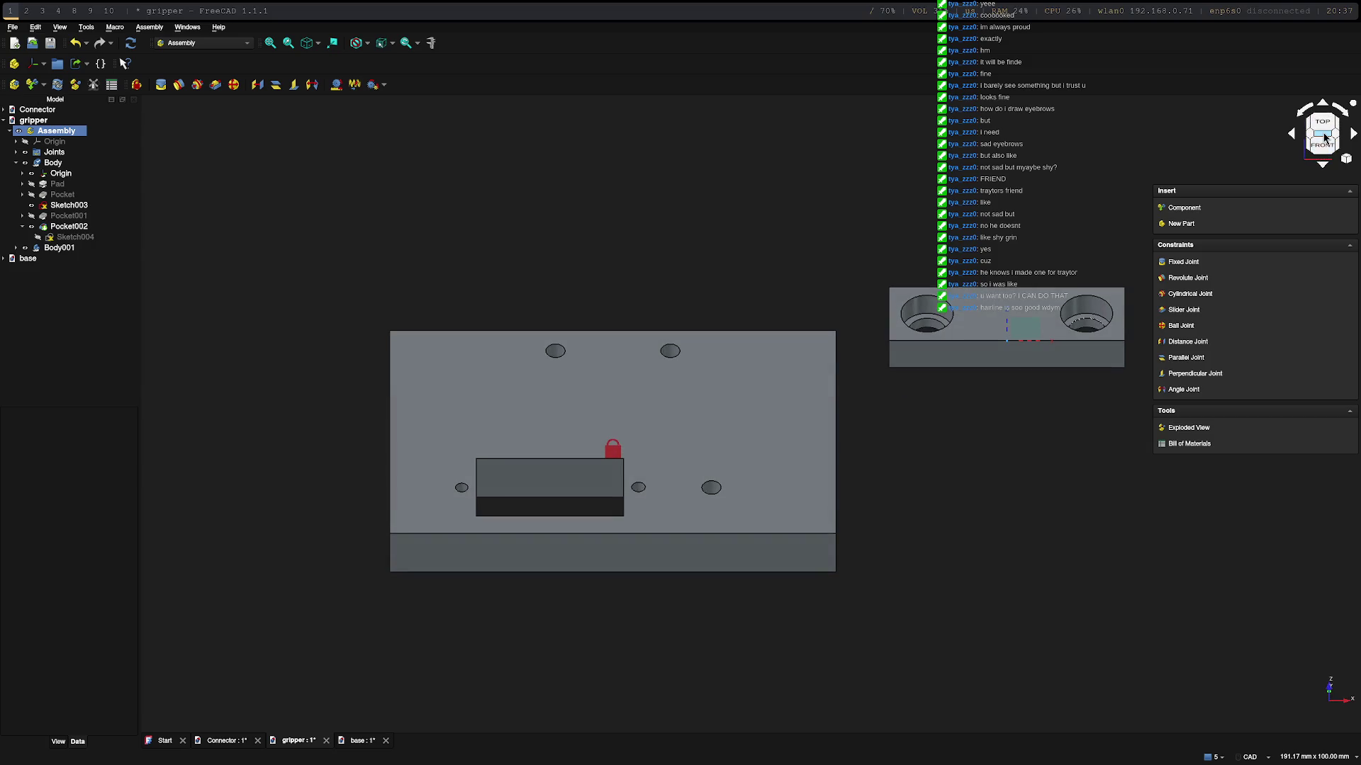
{"action": "left_click", "coordinate": [1321, 167]}
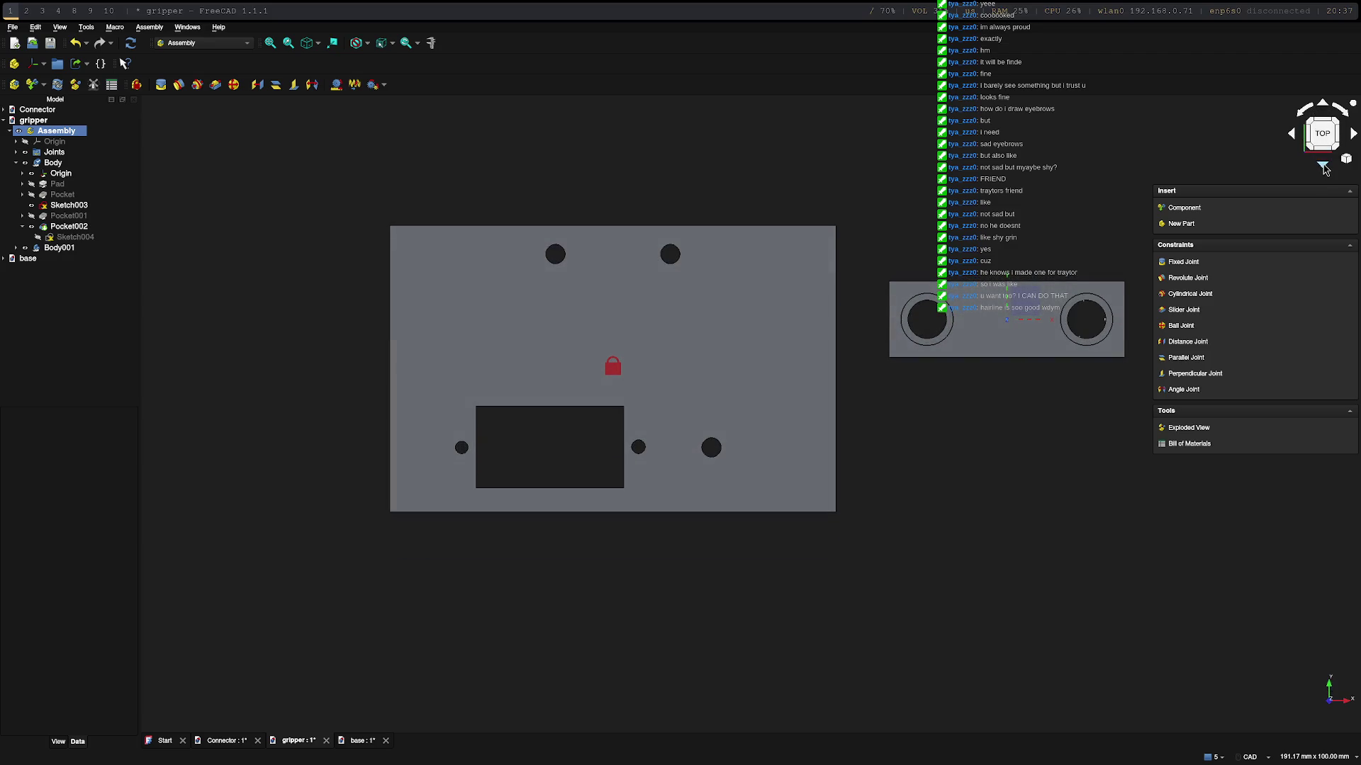
{"action": "left_click", "coordinate": [1324, 168]}
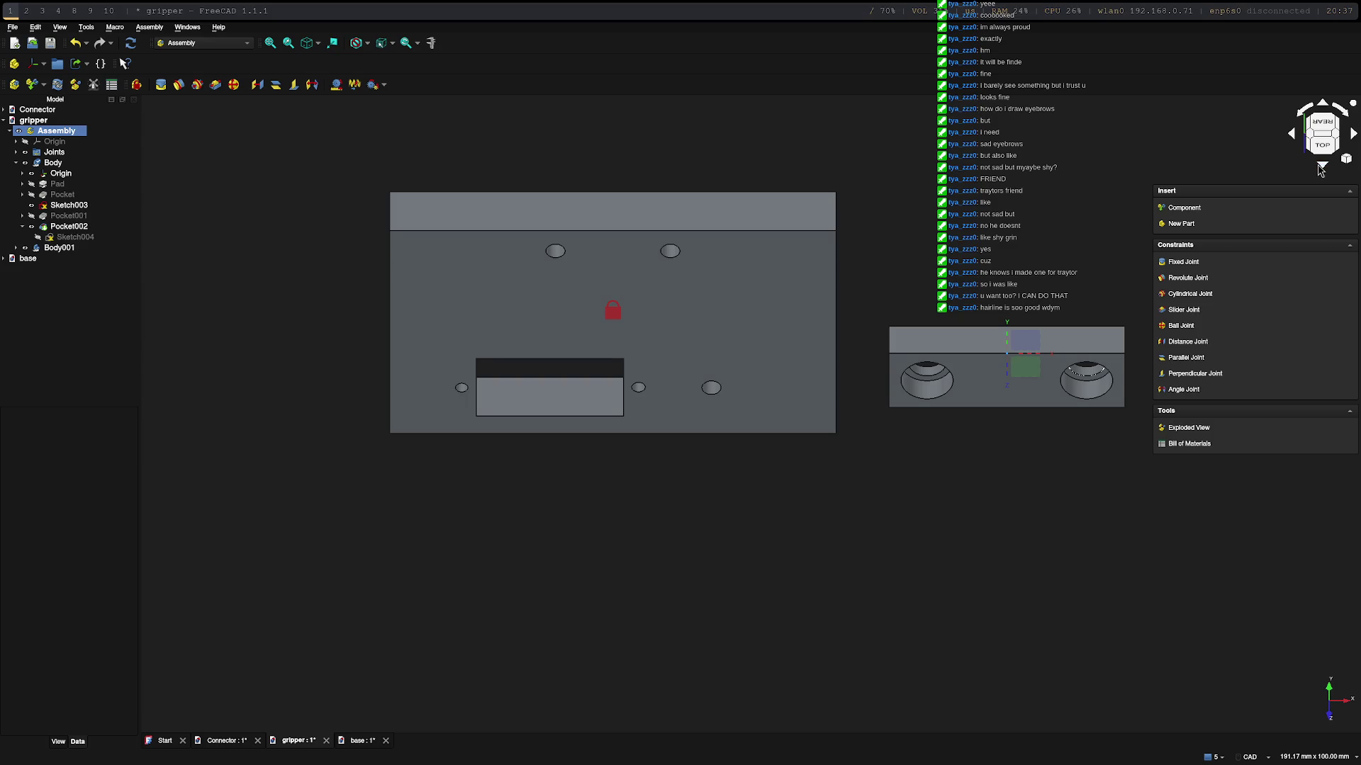
{"action": "left_click", "coordinate": [953, 381]}
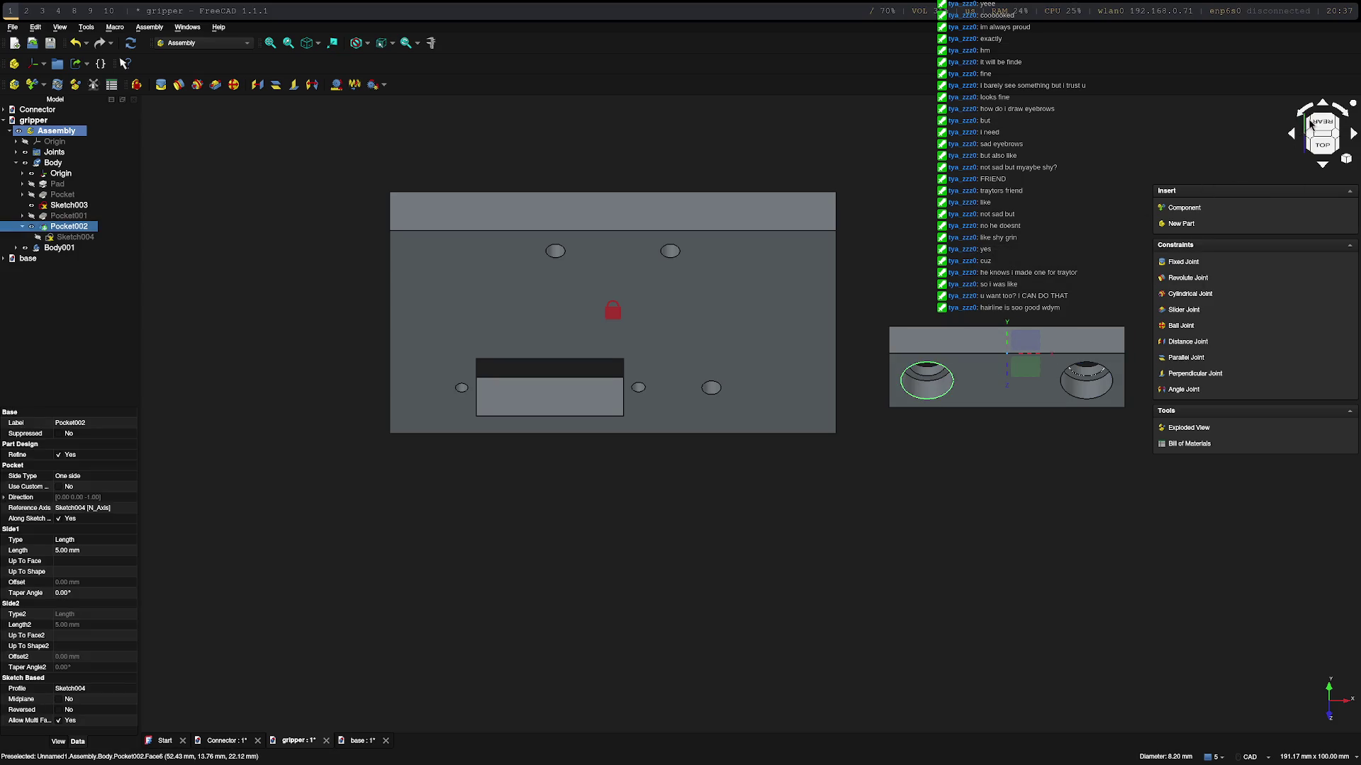
Step: Tilt the view and pick a hole edge on the base plate to pair with the block's hole
{"action": "left_click", "coordinate": [1323, 108]}
{"action": "left_click", "coordinate": [1323, 108]}
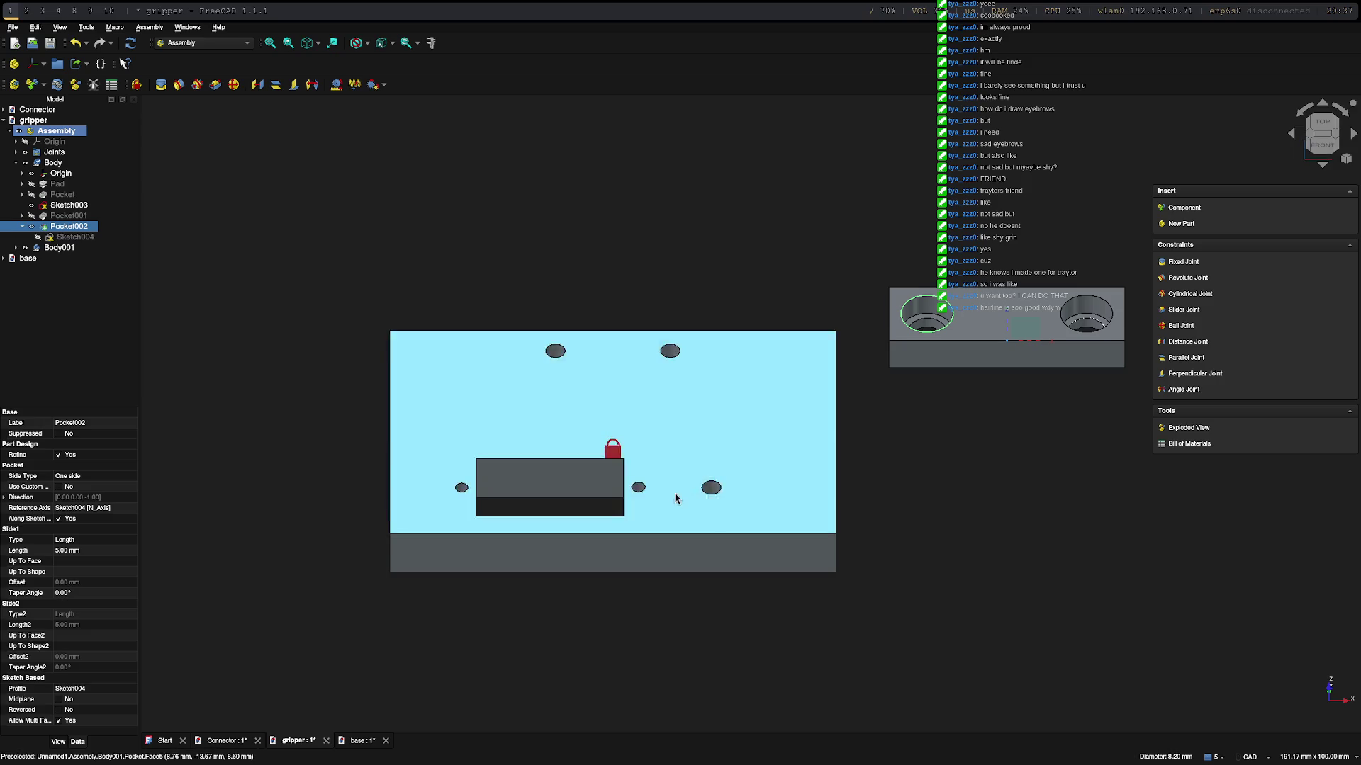
{"action": "left_click", "coordinate": [670, 351], "text": "ctrl"}
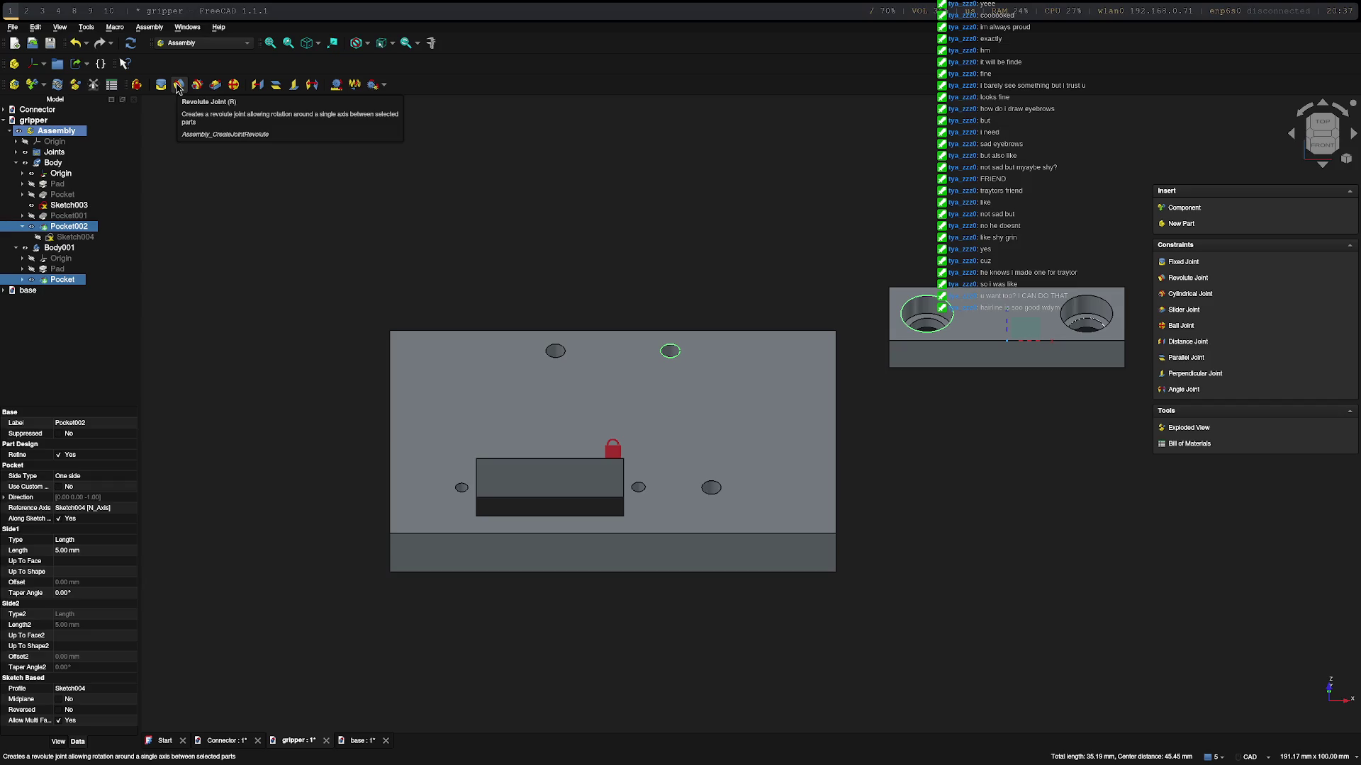
Step: Create a revolute joint between the two picked holes with its direction reversed
{"action": "left_click", "coordinate": [178, 87]}
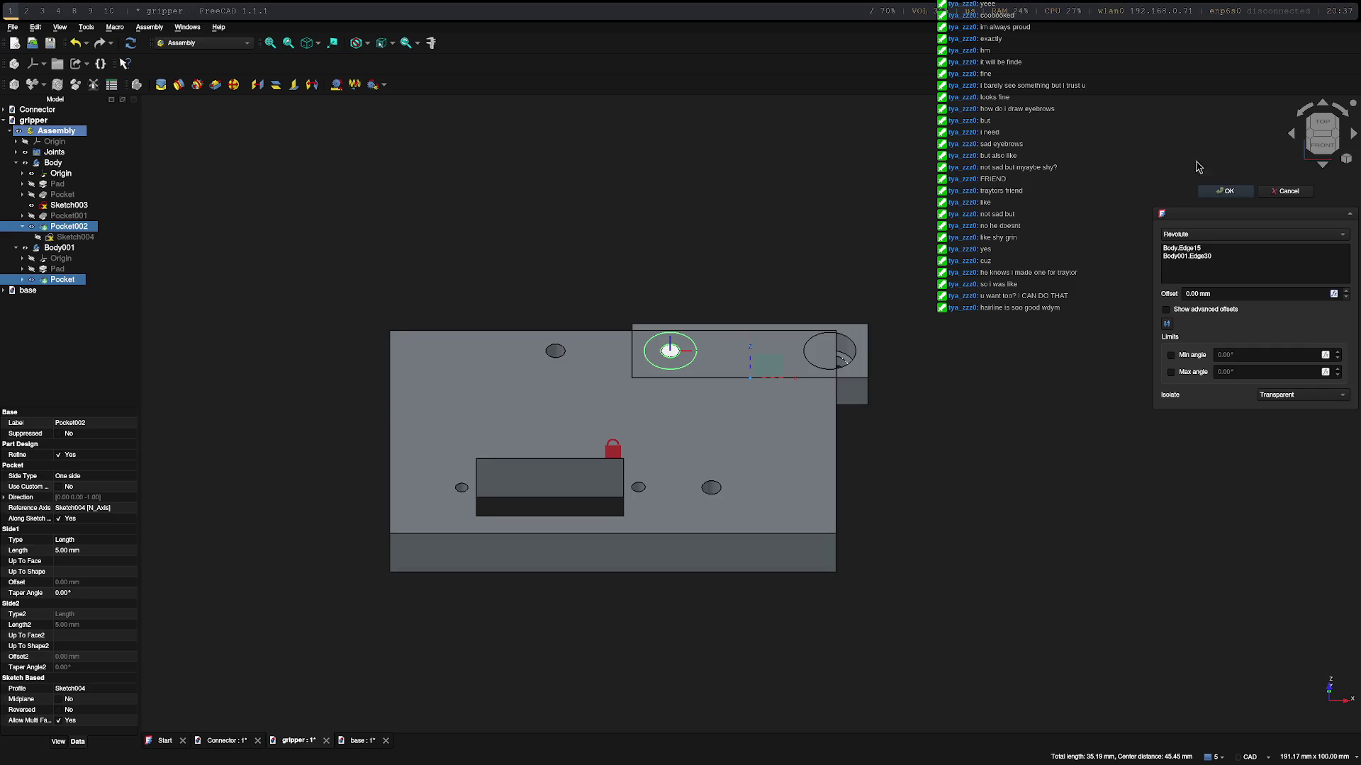
{"action": "mouse_move", "coordinate": [1167, 326]}
{"action": "left_click", "coordinate": [1170, 328]}
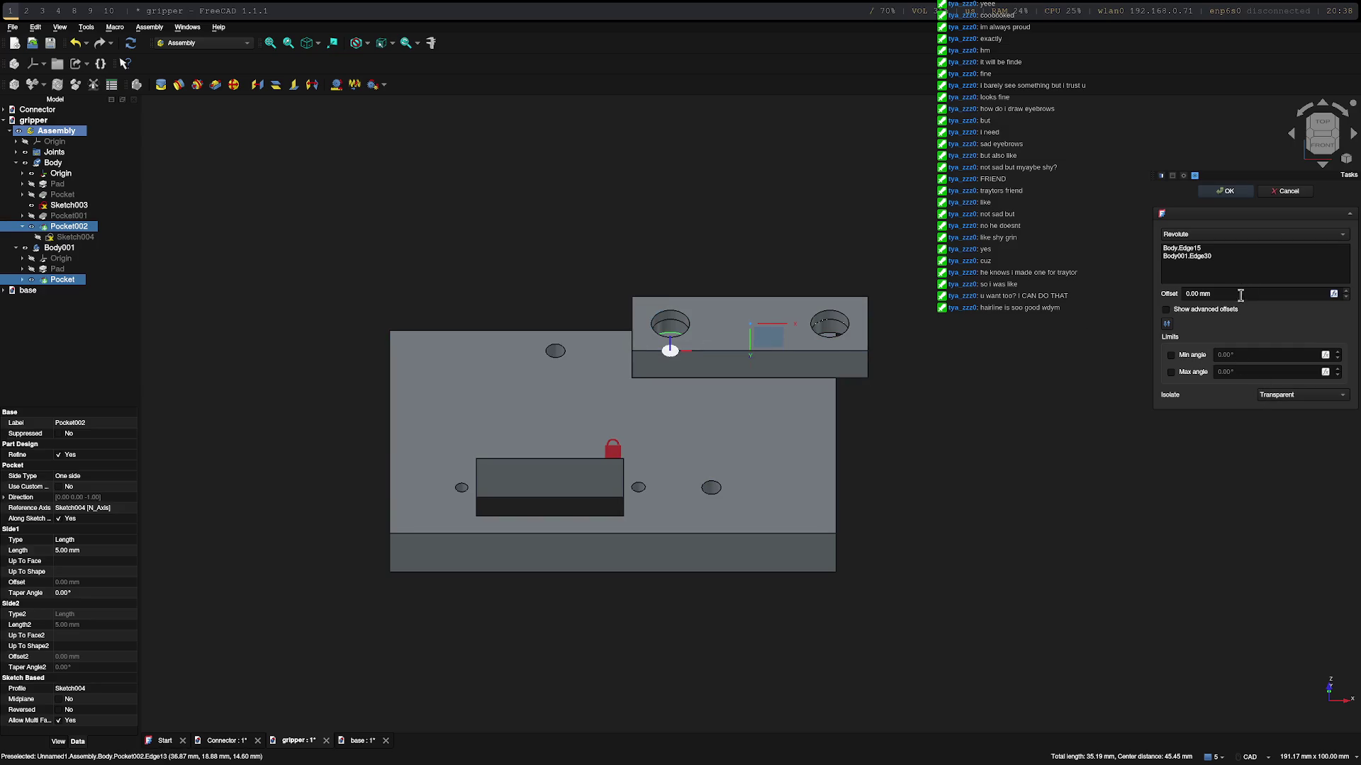
{"action": "left_click", "coordinate": [1226, 193]}
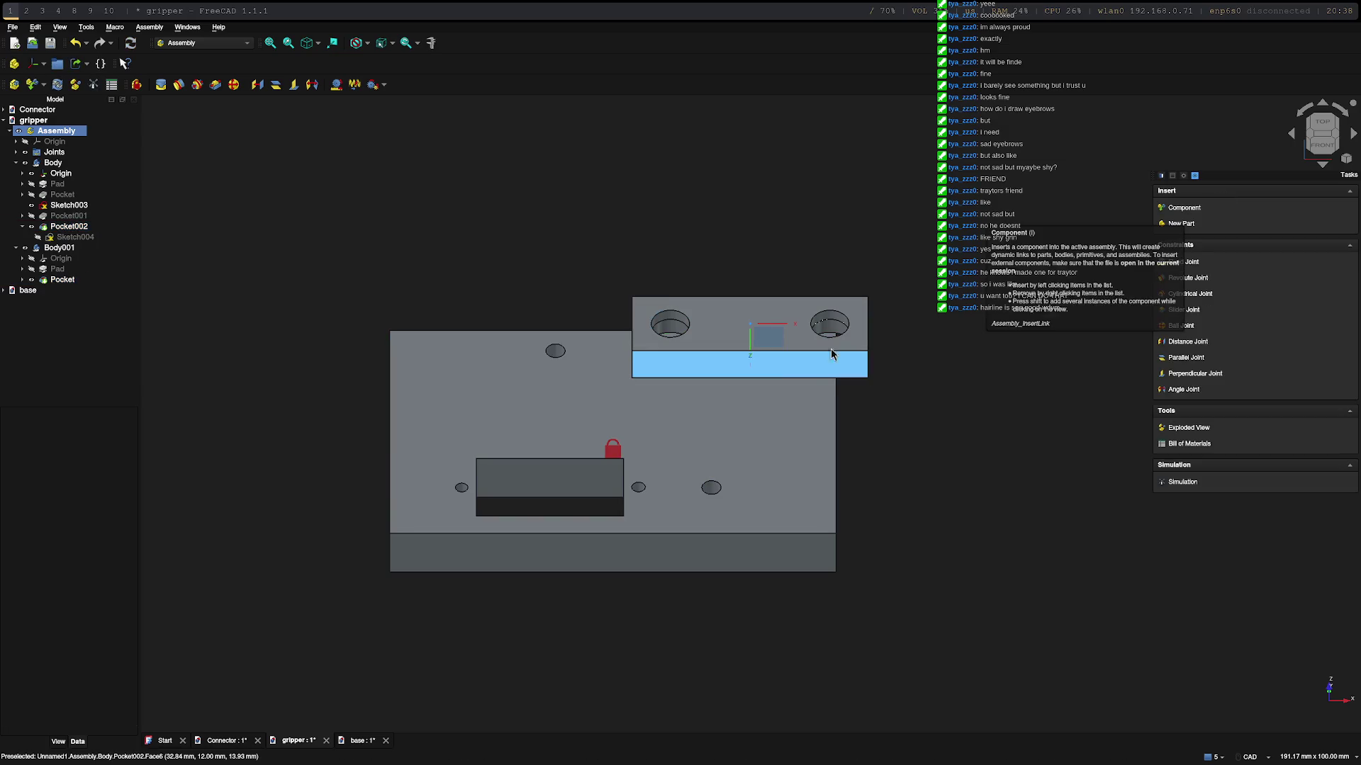
Step: Swing the connector block around its revolute joint to sit angled over the base plate's upper edge
{"action": "middle_click_drag", "start_coordinate": [908, 356], "coordinate": [873, 376]}
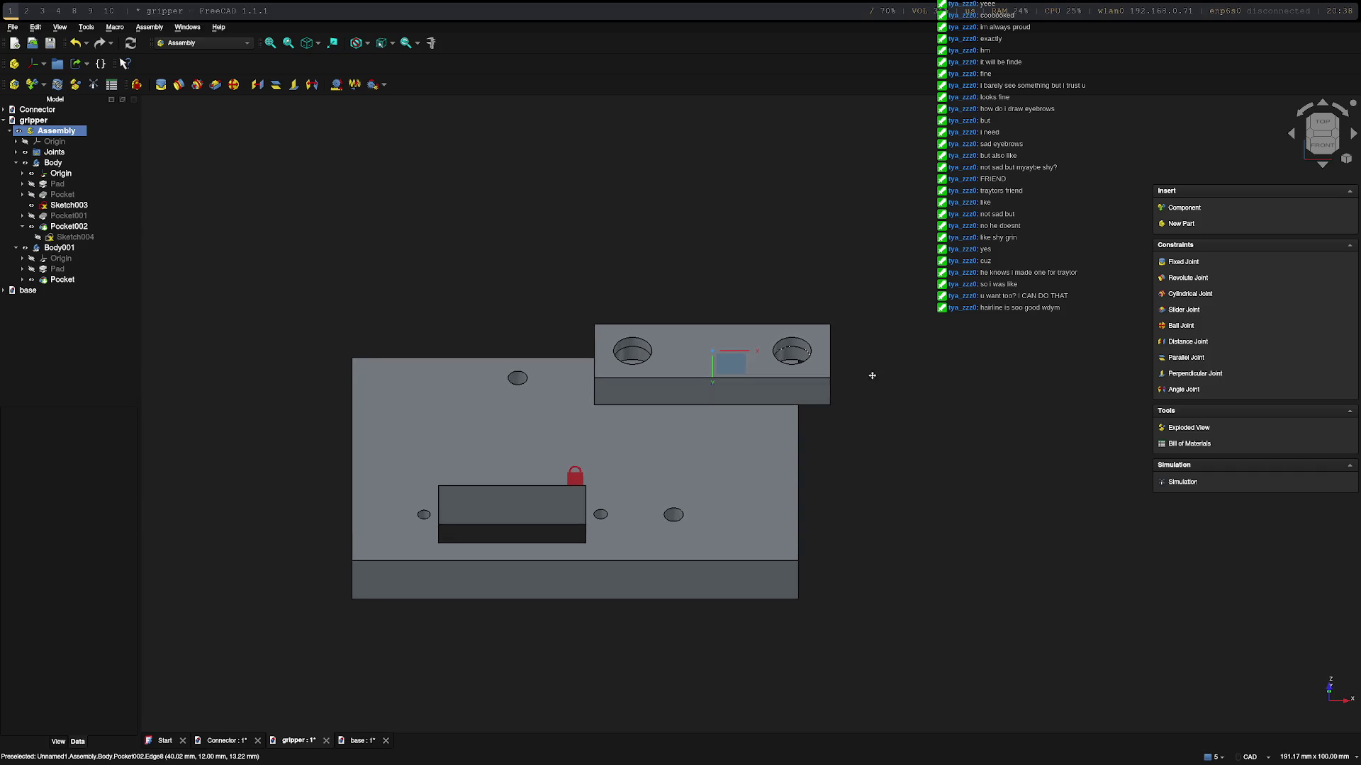
{"action": "left_click_drag", "start_coordinate": [681, 374], "coordinate": [824, 403]}
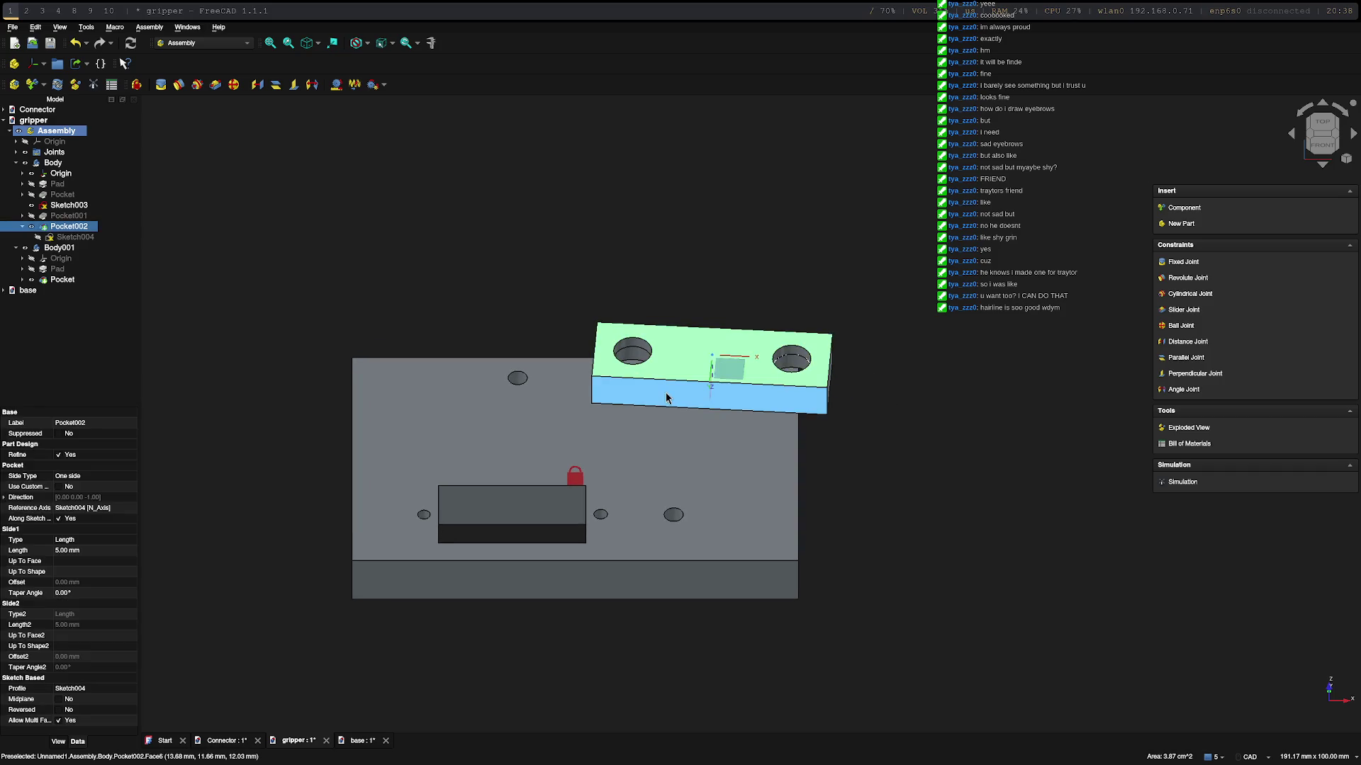
{"action": "mouse_move", "coordinate": [628, 377]}
{"action": "left_mouse_down"}
{"action": "mouse_move", "coordinate": [593, 248]}
{"action": "mouse_move", "coordinate": [436, 394]}
{"action": "left_mouse_up"}
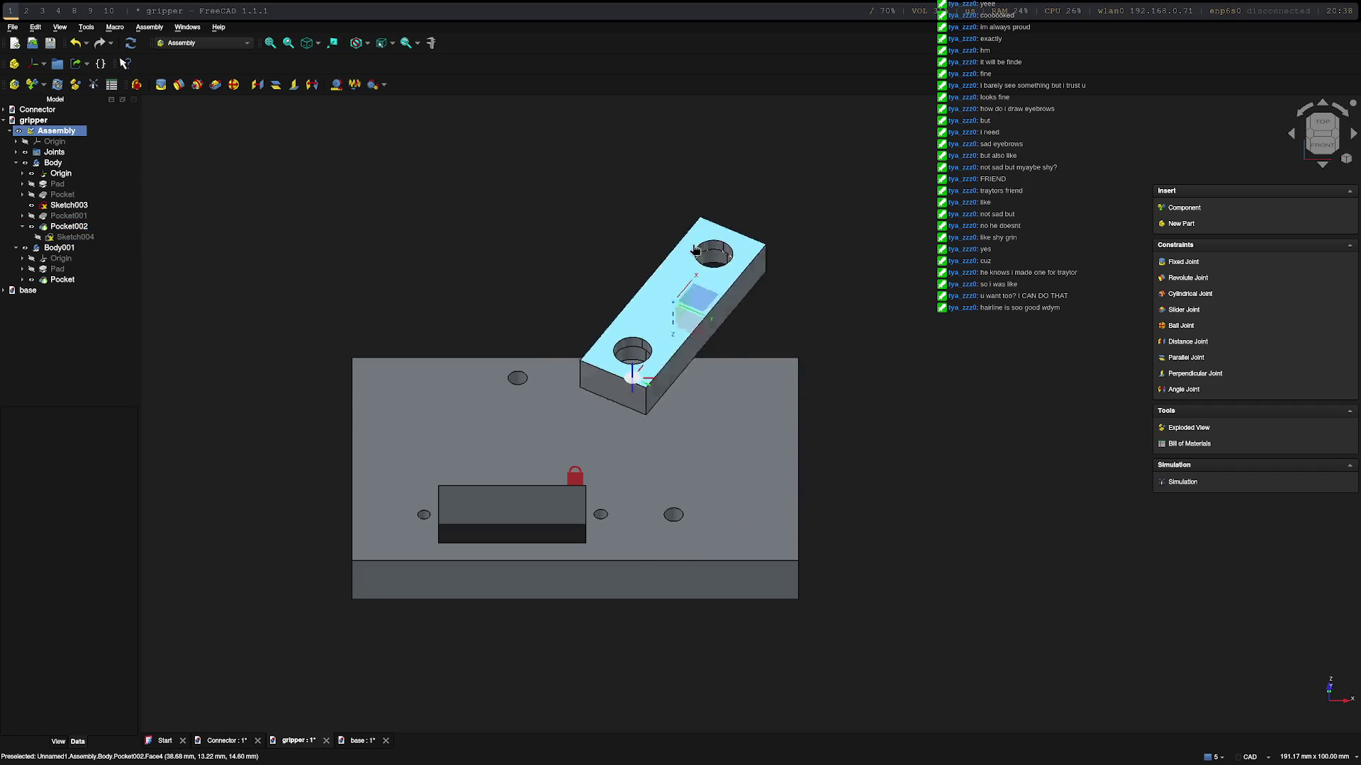
{"action": "mouse_move", "coordinate": [435, 394]}
{"action": "left_mouse_down"}
{"action": "mouse_move", "coordinate": [470, 518]}
{"action": "mouse_move", "coordinate": [850, 282]}
{"action": "mouse_move", "coordinate": [792, 671]}
{"action": "mouse_move", "coordinate": [329, 310]}
{"action": "mouse_move", "coordinate": [696, 218]}
{"action": "mouse_move", "coordinate": [815, 428]}
{"action": "mouse_move", "coordinate": [456, 541]}
{"action": "mouse_move", "coordinate": [814, 273]}
{"action": "mouse_move", "coordinate": [512, 560]}
{"action": "mouse_move", "coordinate": [723, 214]}
{"action": "mouse_move", "coordinate": [829, 273]}
{"action": "mouse_move", "coordinate": [744, 219]}
{"action": "mouse_move", "coordinate": [765, 238]}
{"action": "left_mouse_up"}
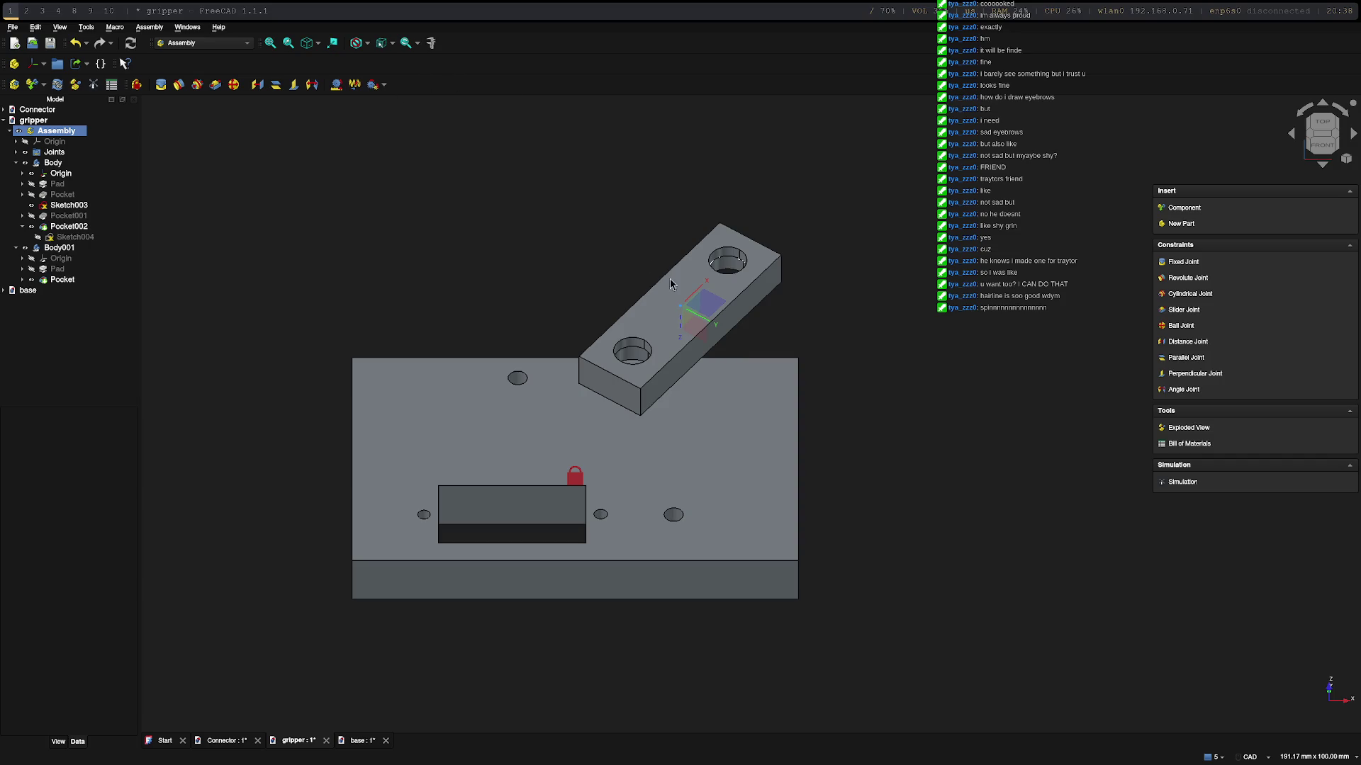
{"action": "left_click_drag", "start_coordinate": [670, 283], "coordinate": [770, 673]}
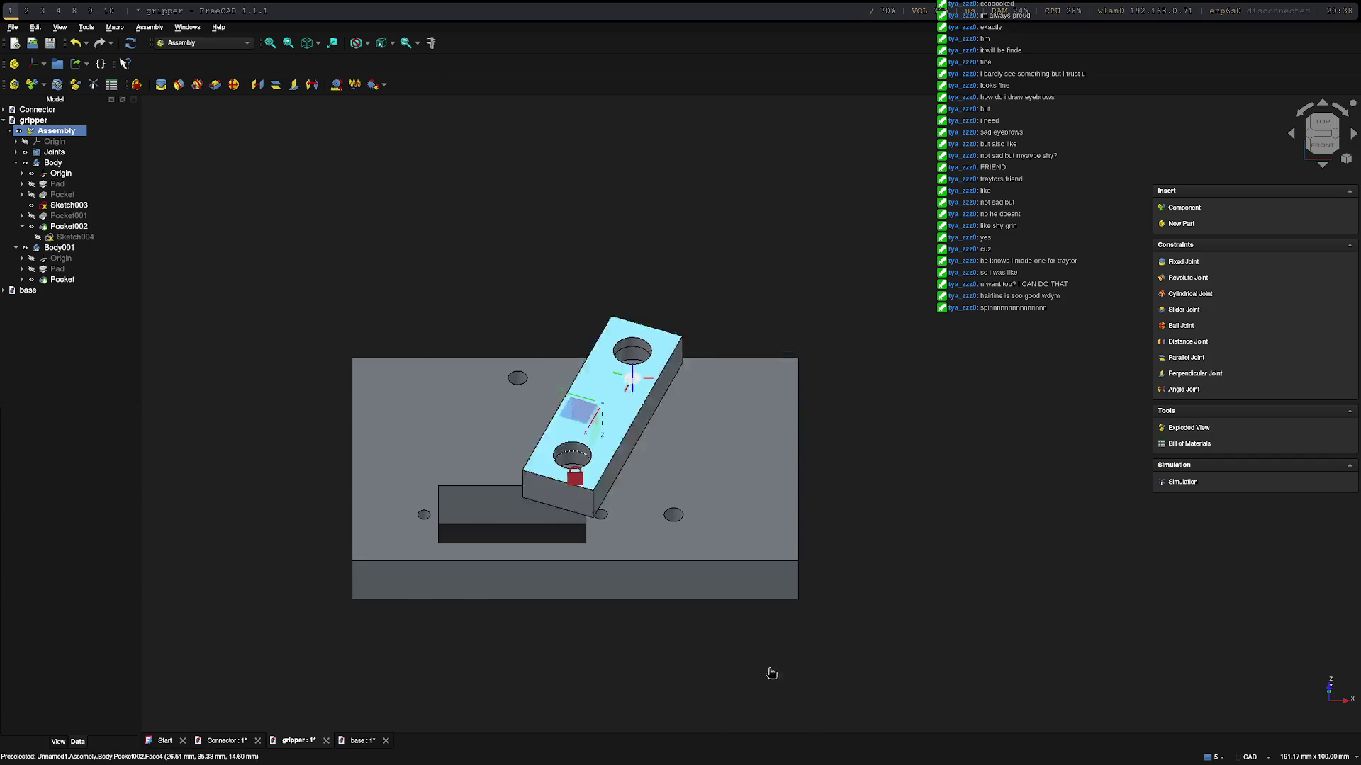
{"action": "left_click_drag", "start_coordinate": [771, 673], "coordinate": [790, 311]}
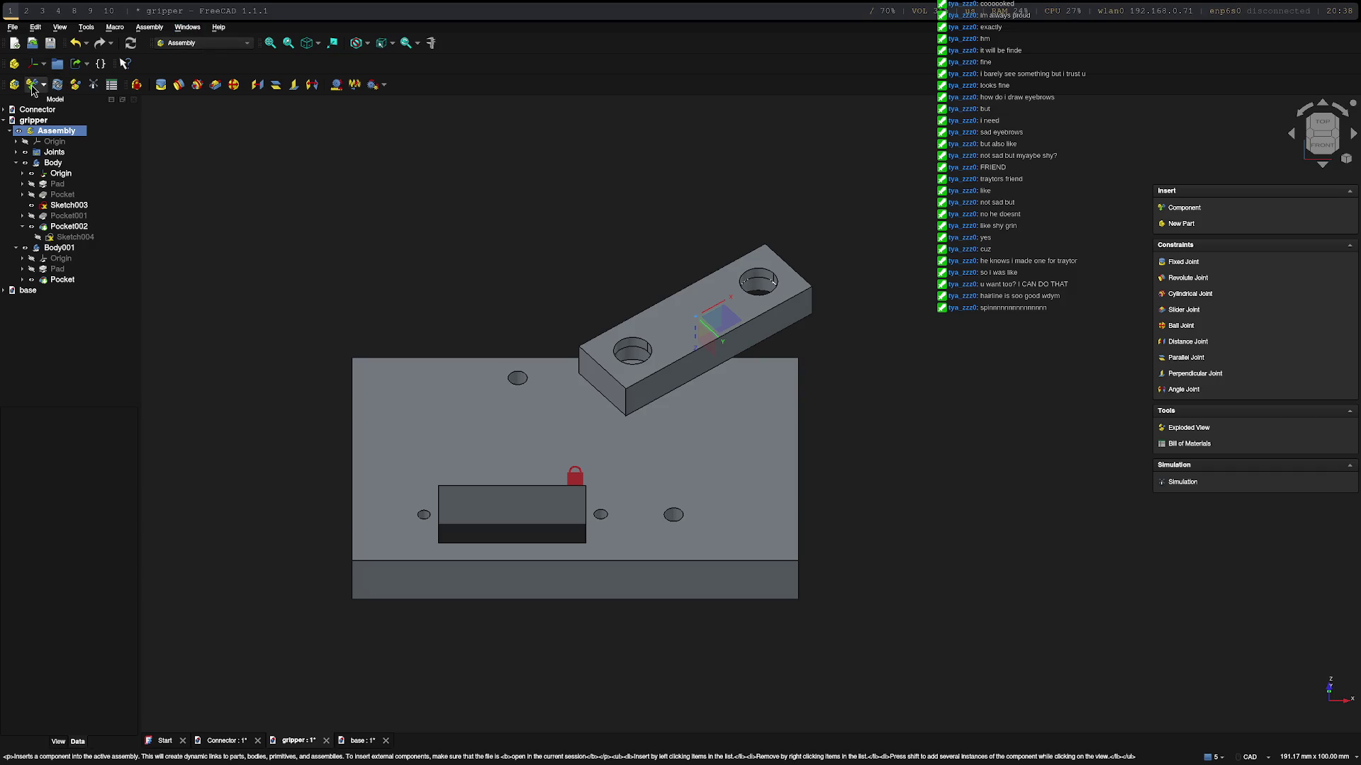
Step: Insert the Connector body as Body002 and drag it above the base plate
{"action": "left_click", "coordinate": [34, 85]}
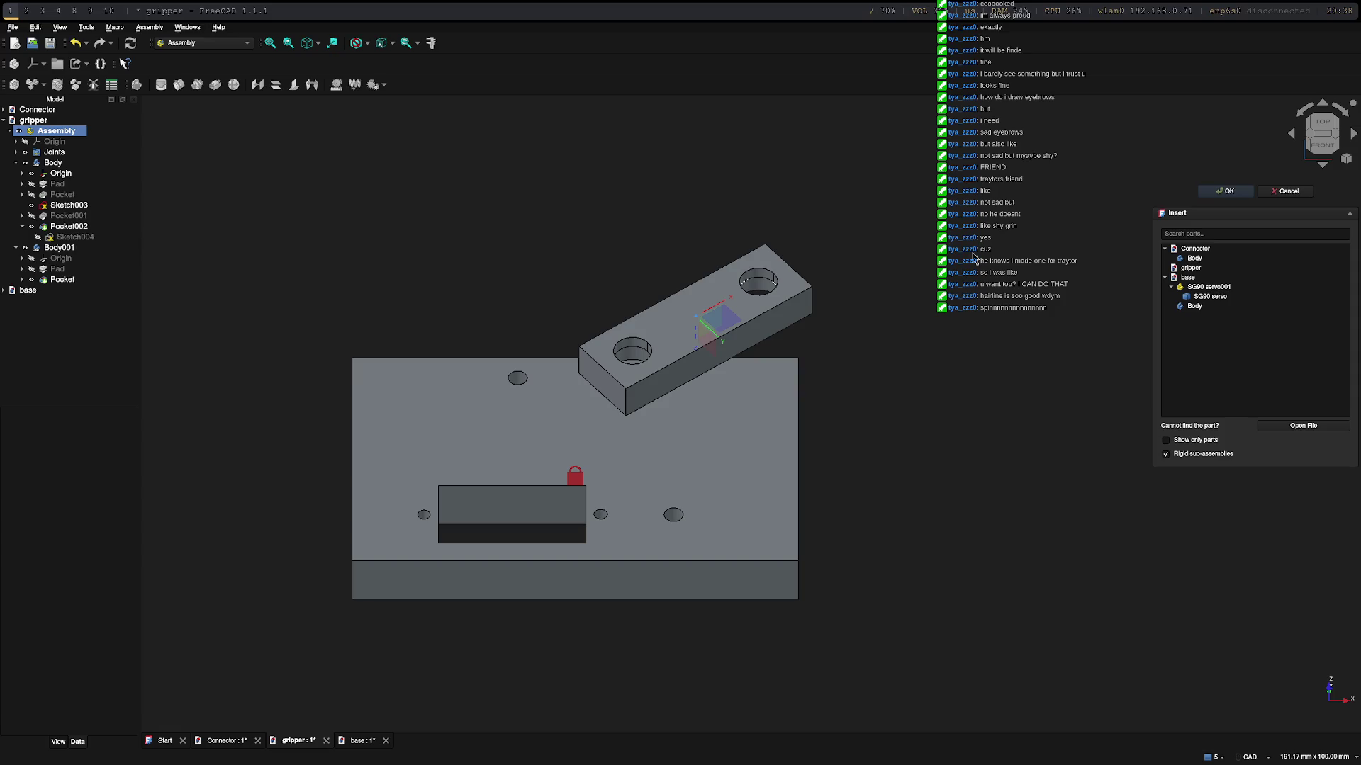
{"action": "left_click", "coordinate": [1196, 258]}
{"action": "left_click", "coordinate": [1222, 193]}
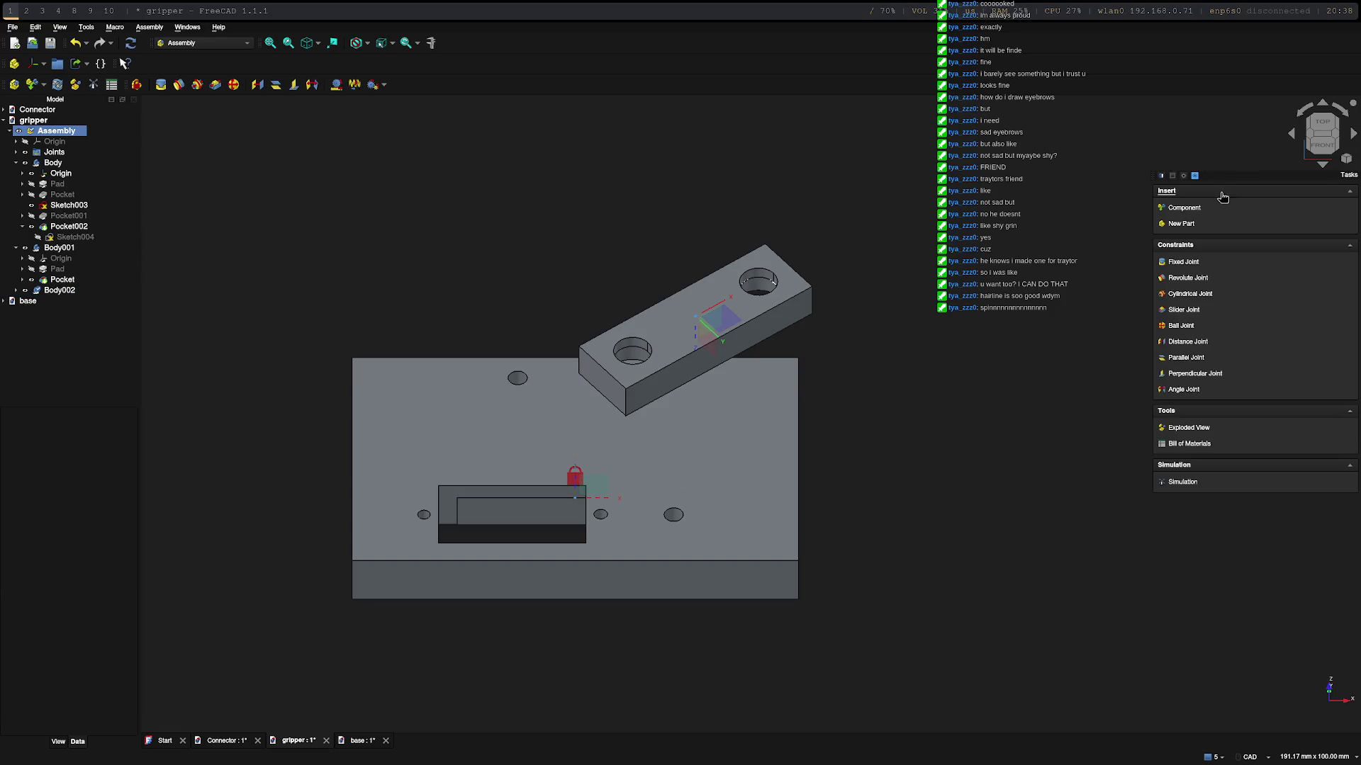
{"action": "left_click_drag", "start_coordinate": [486, 522], "coordinate": [472, 280]}
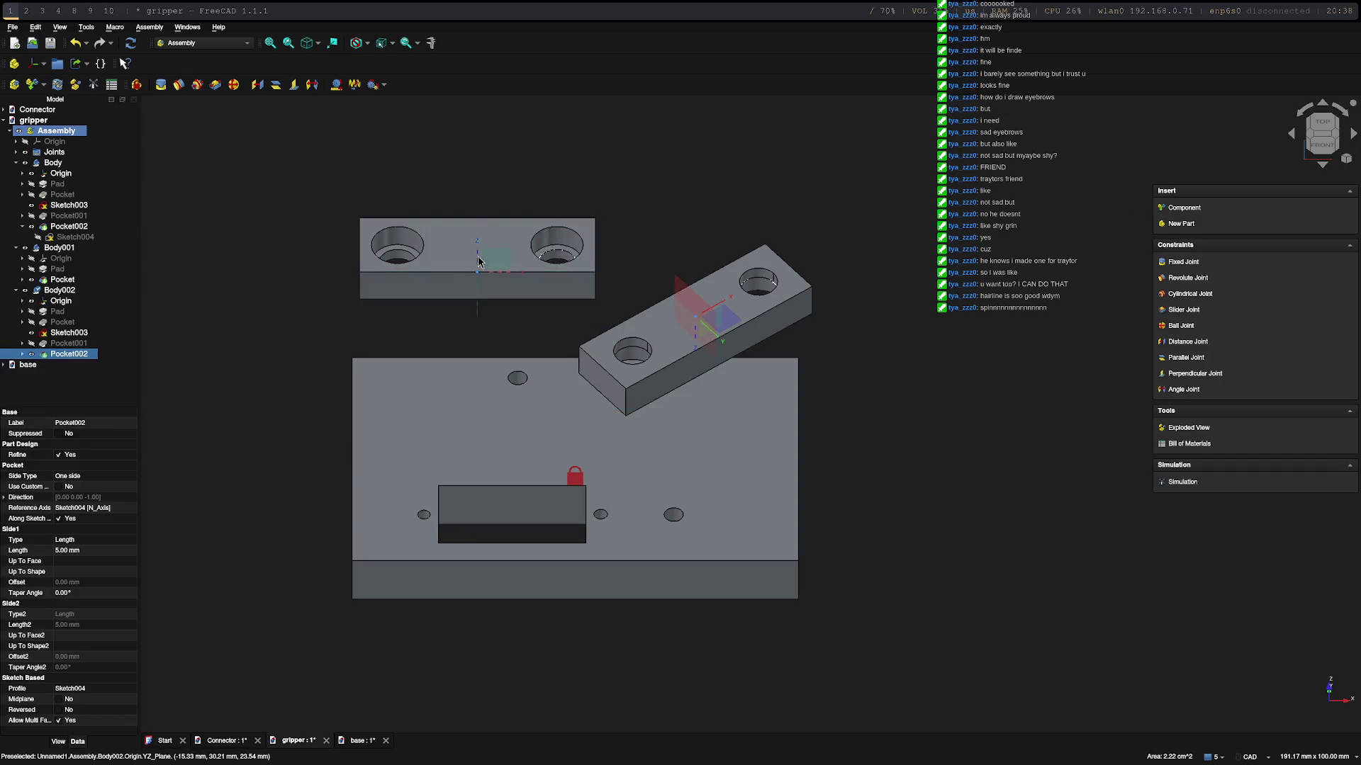
Step: Select the new bar's top face and view the assembly from an isometric angle
{"action": "left_click", "coordinate": [484, 259]}
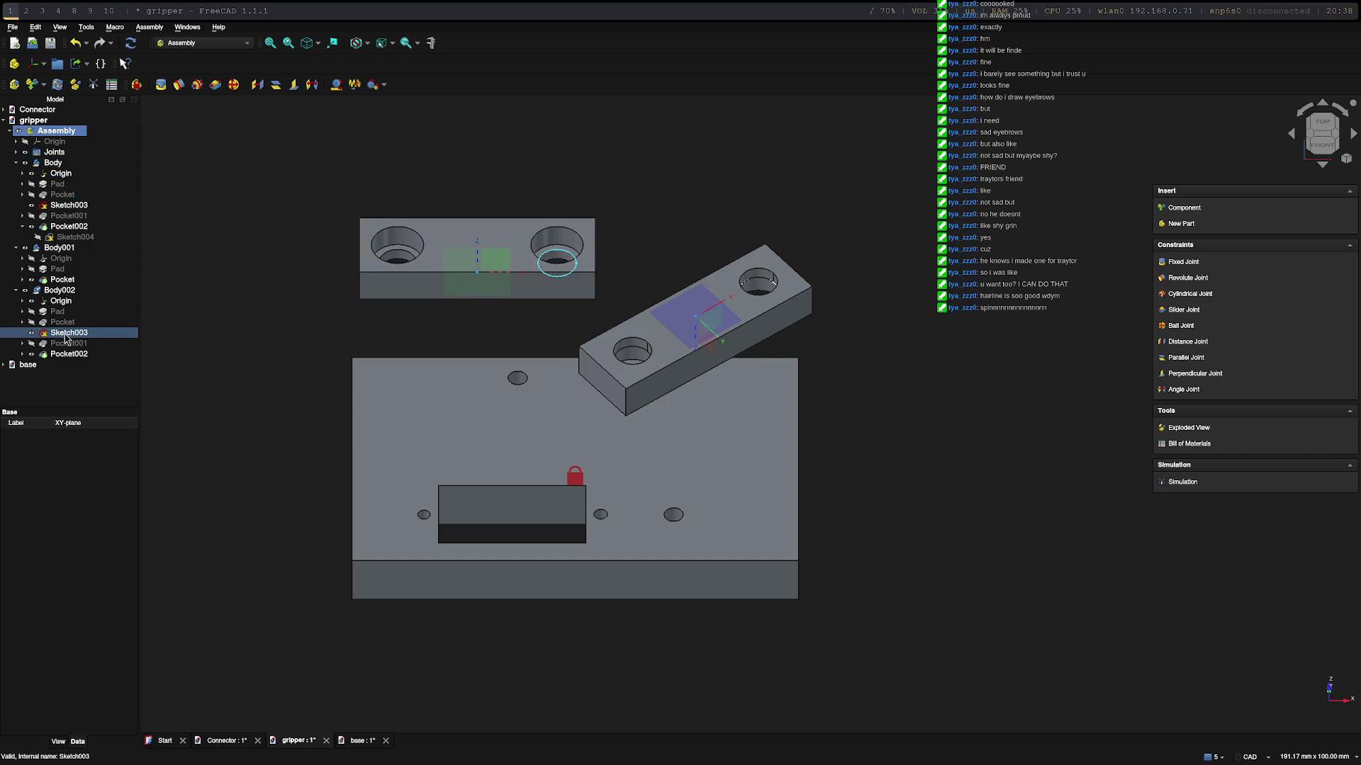
{"action": "left_click", "coordinate": [462, 251]}
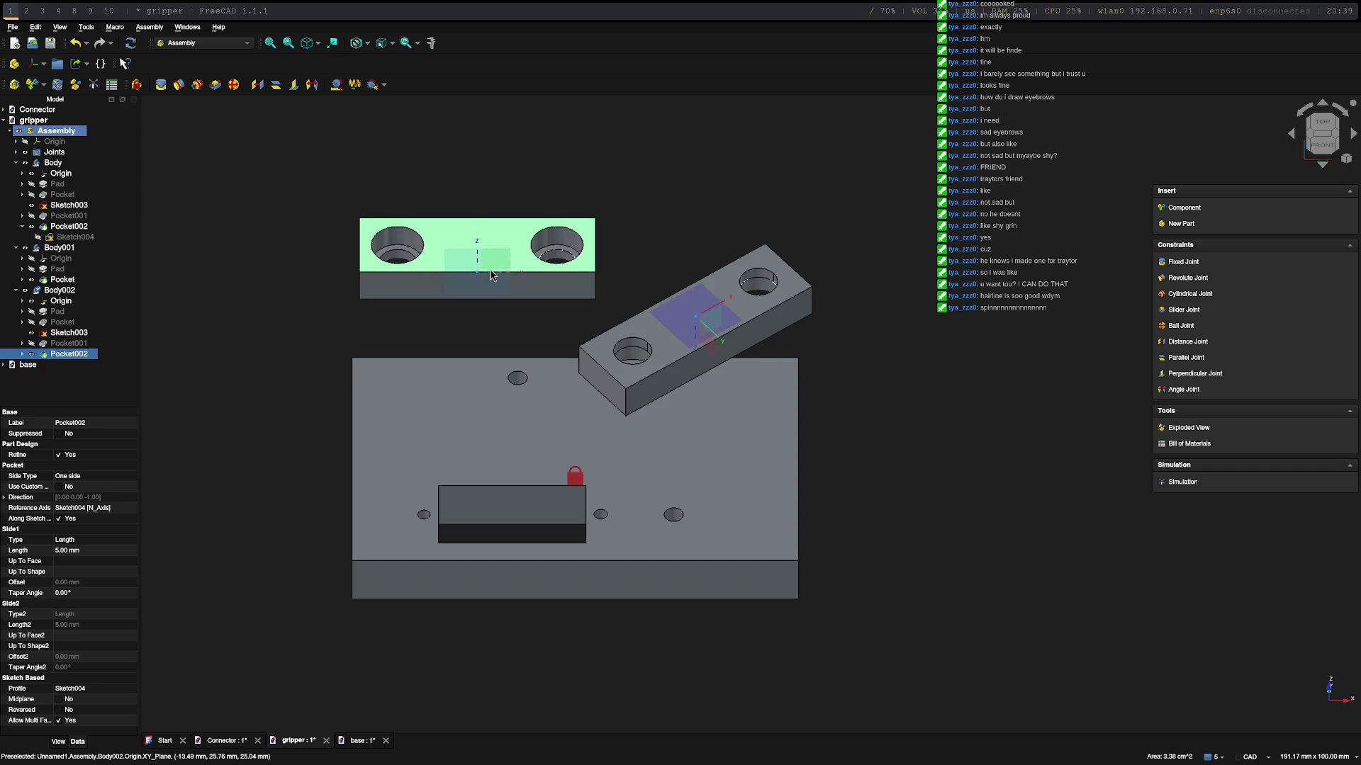
{"action": "middle_click_drag", "start_coordinate": [457, 337], "coordinate": [508, 331]}
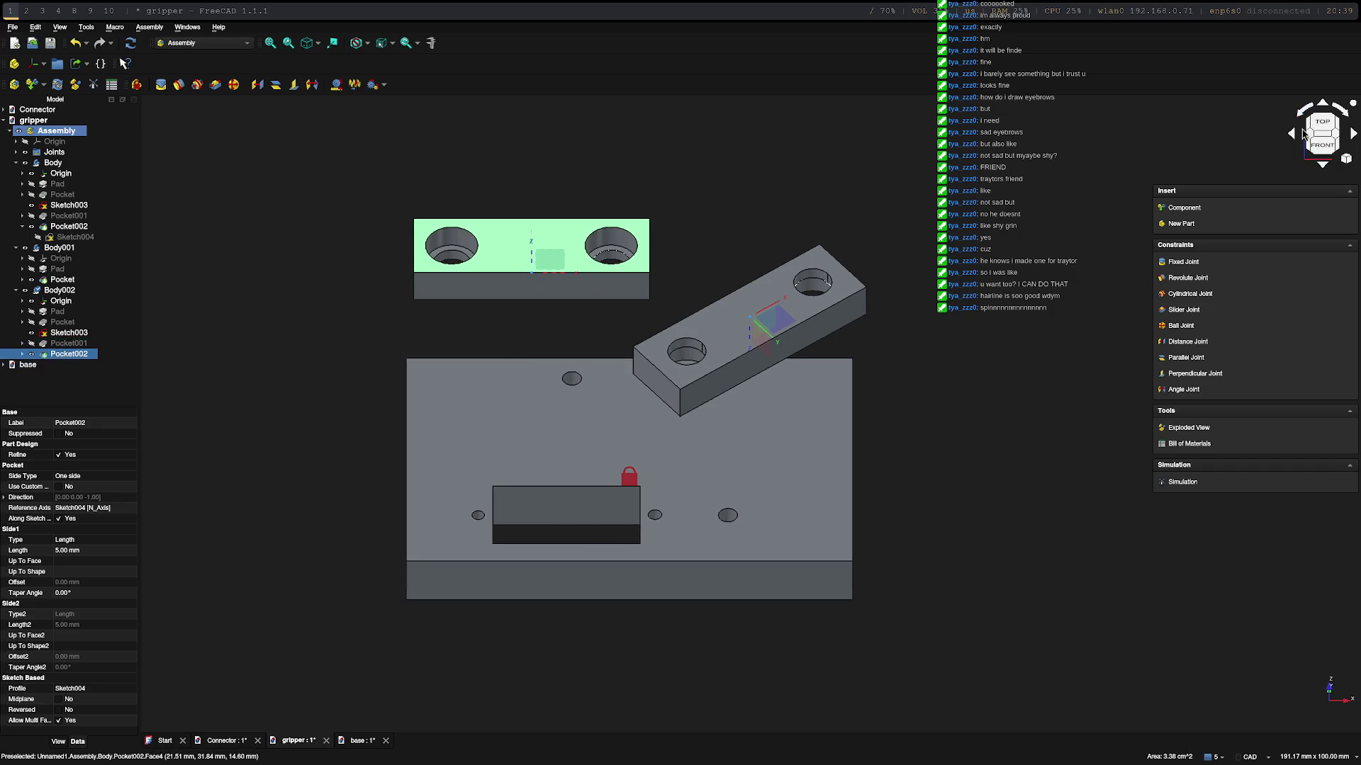
{"action": "left_click", "coordinate": [1312, 138]}
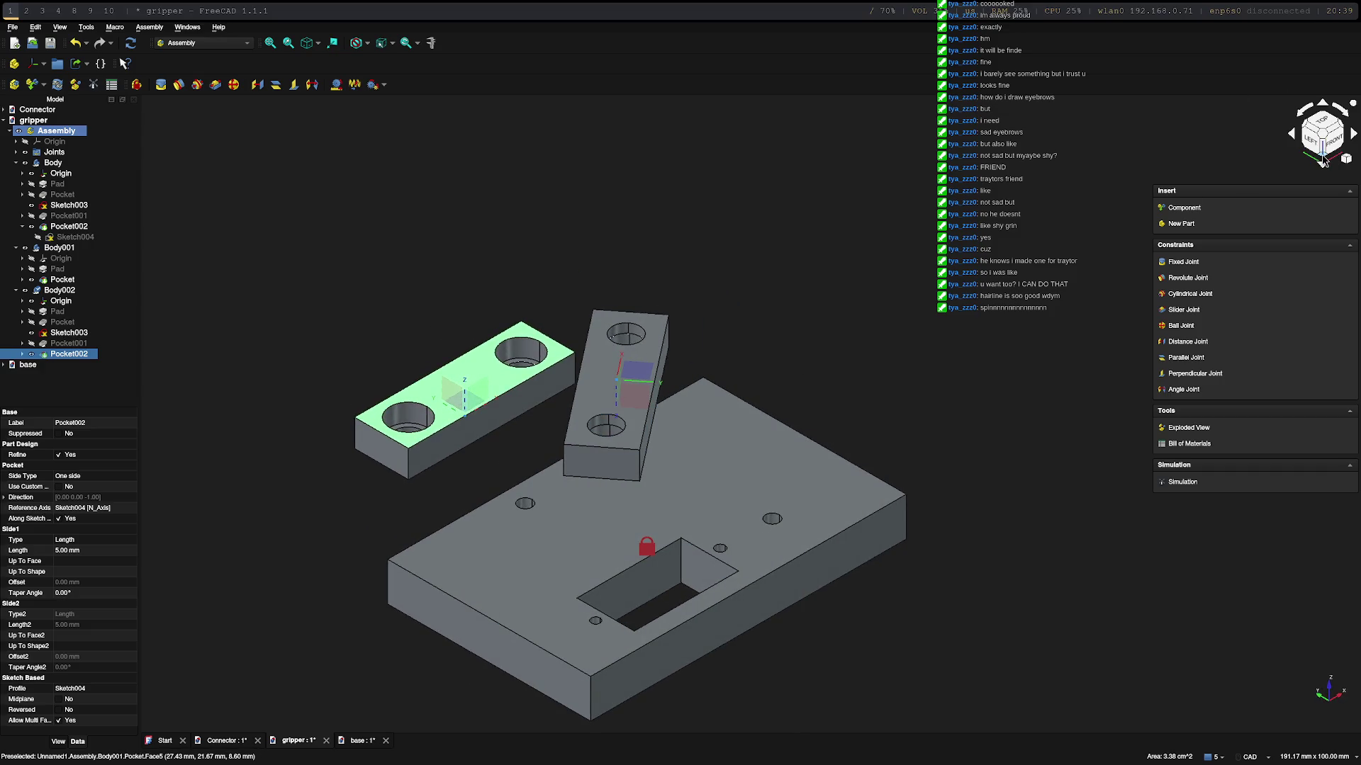
Step: Join the bar's left hole to a base-plate hole with a revolute joint and swing the bar left, then start a new document
{"action": "left_click", "coordinate": [426, 406]}
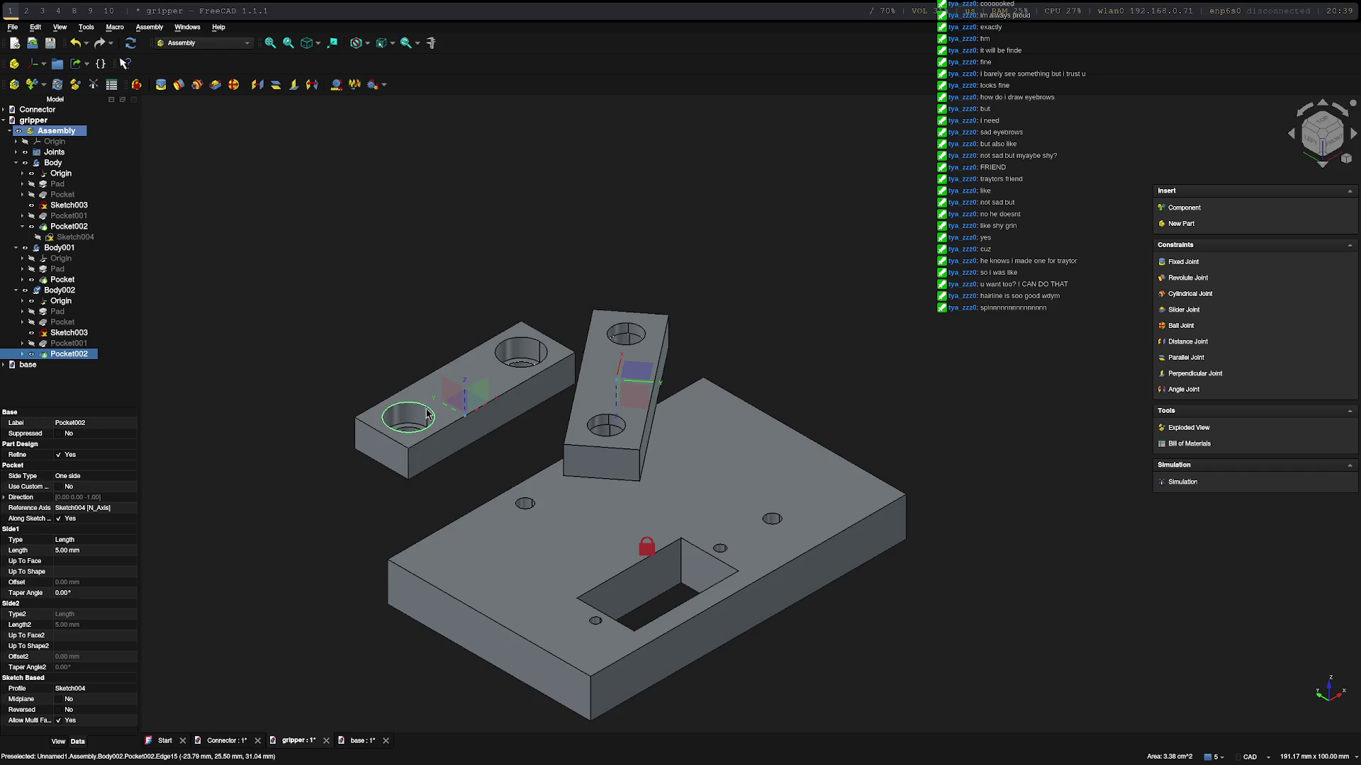
{"action": "left_click", "coordinate": [533, 506]}
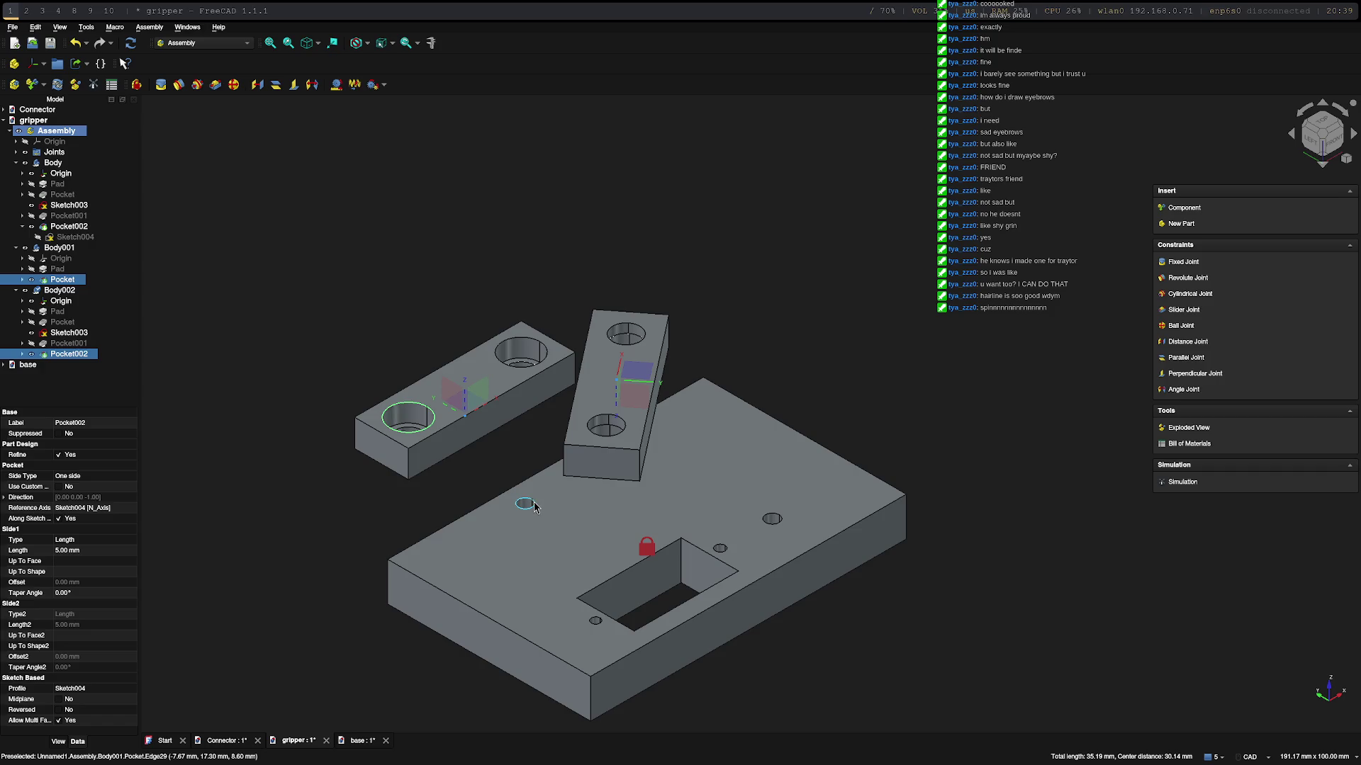
{"action": "left_click", "coordinate": [178, 85]}
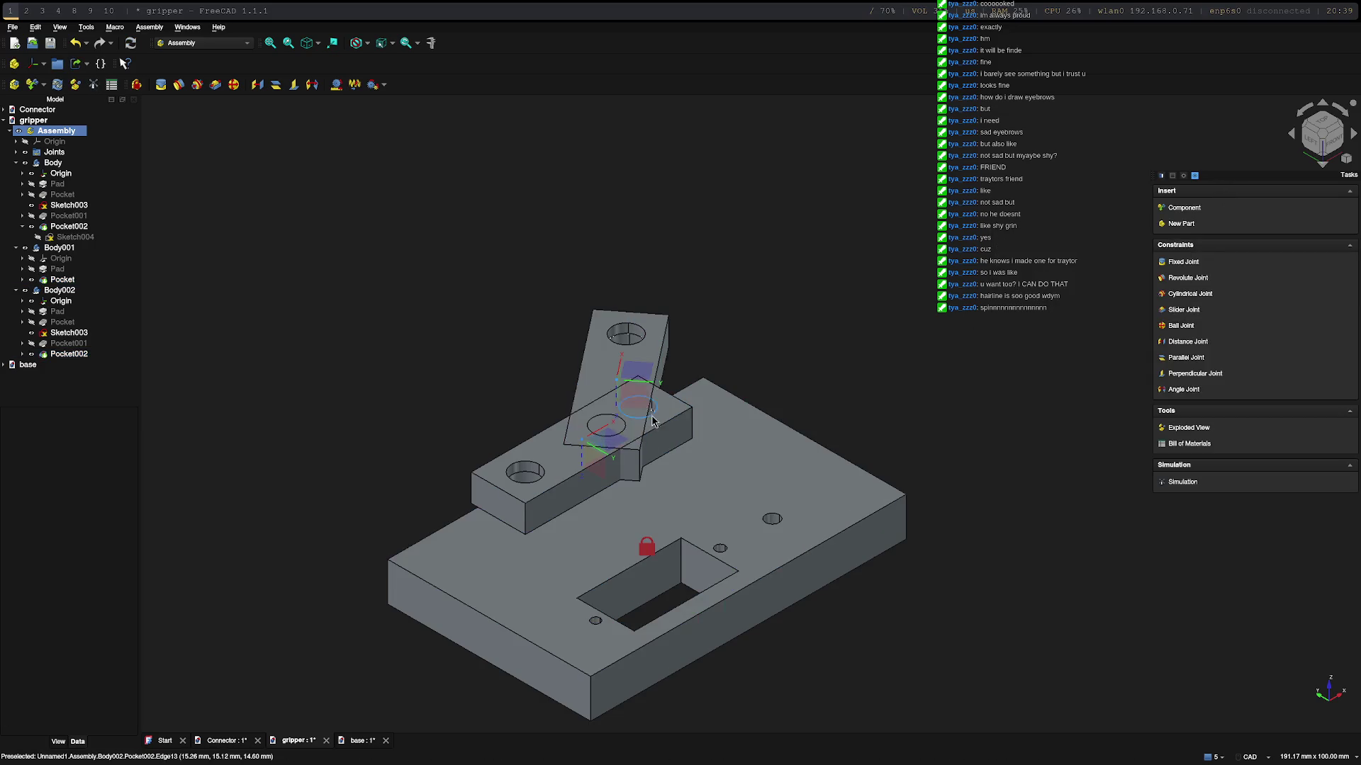
{"action": "mouse_move", "coordinate": [595, 447]}
{"action": "left_mouse_down"}
{"action": "mouse_move", "coordinate": [295, 440]}
{"action": "mouse_move", "coordinate": [261, 475]}
{"action": "left_mouse_up"}
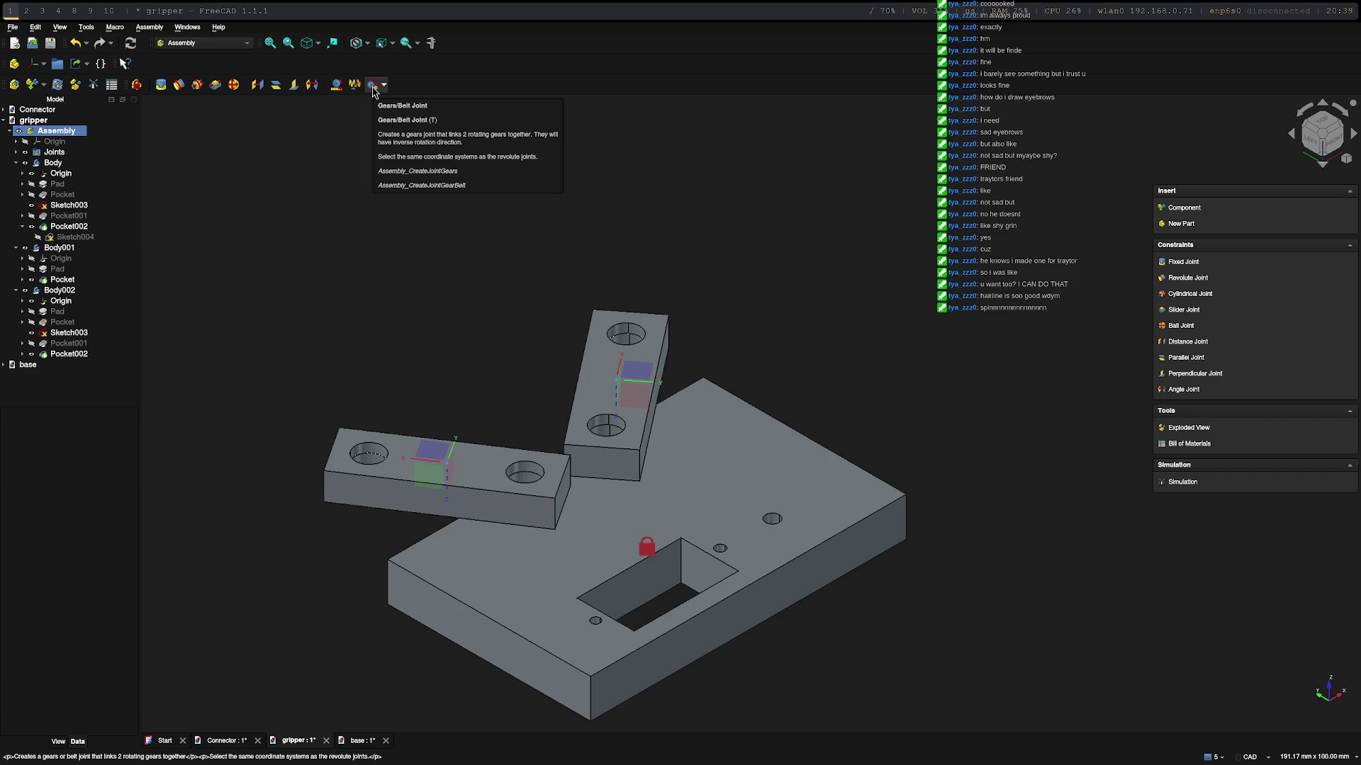
{"action": "left_click", "coordinate": [14, 42]}
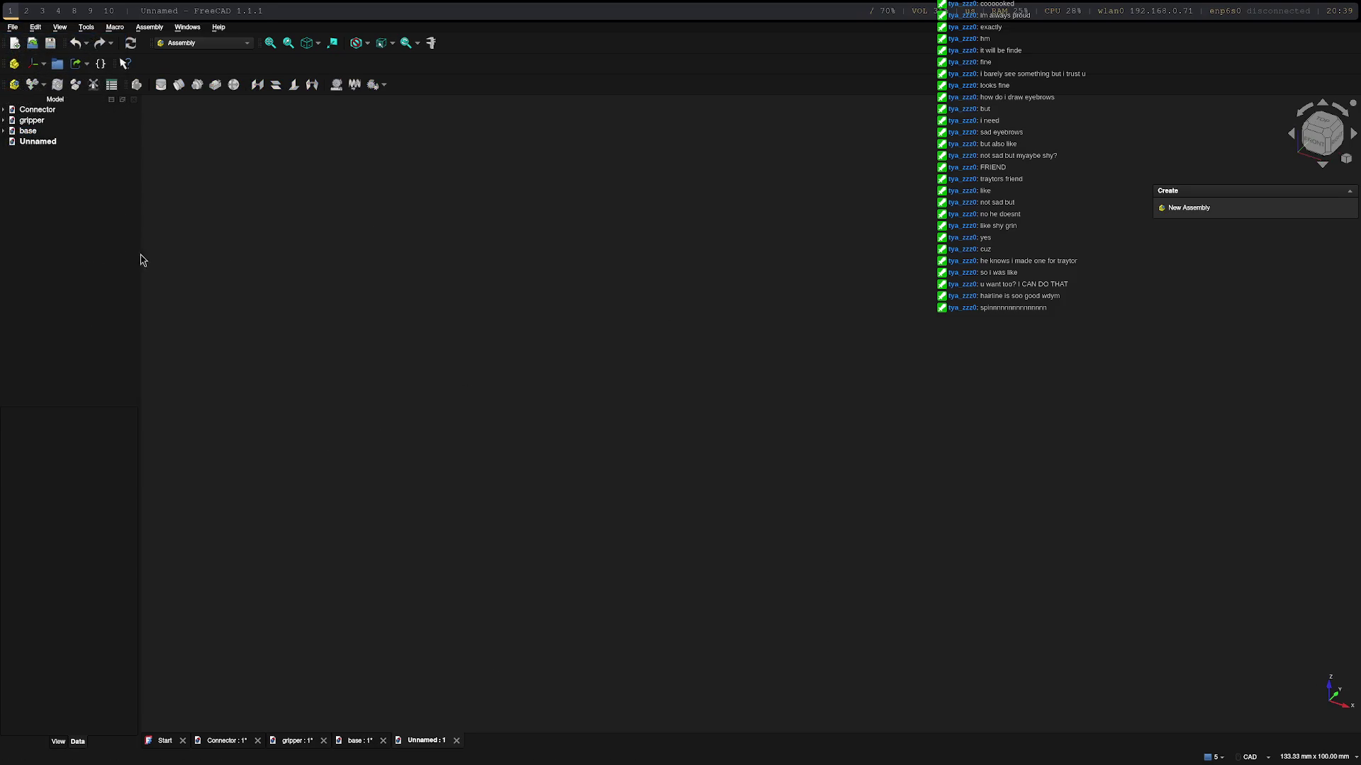
Step: Save the new empty document as motor_gear via Save As
{"action": "left_click", "coordinate": [12, 26]}
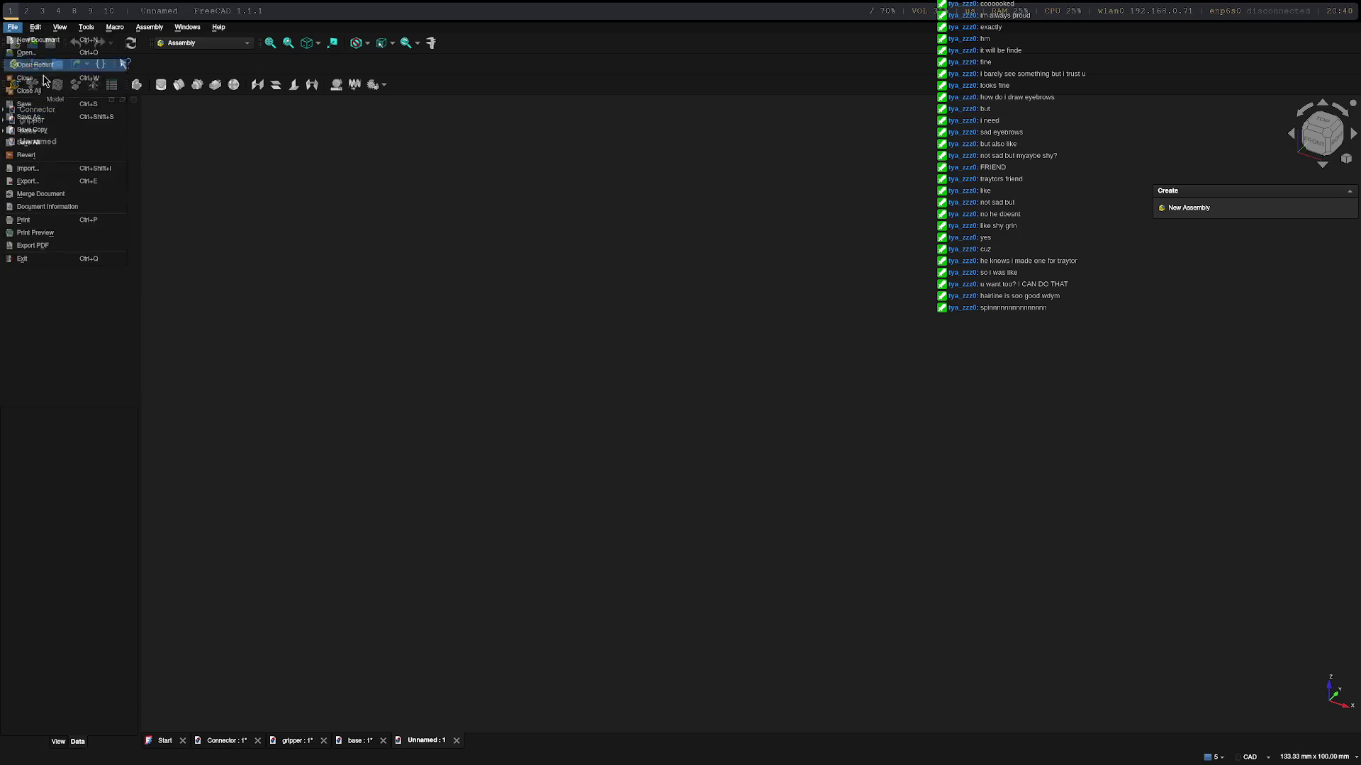
{"action": "left_click", "coordinate": [32, 116]}
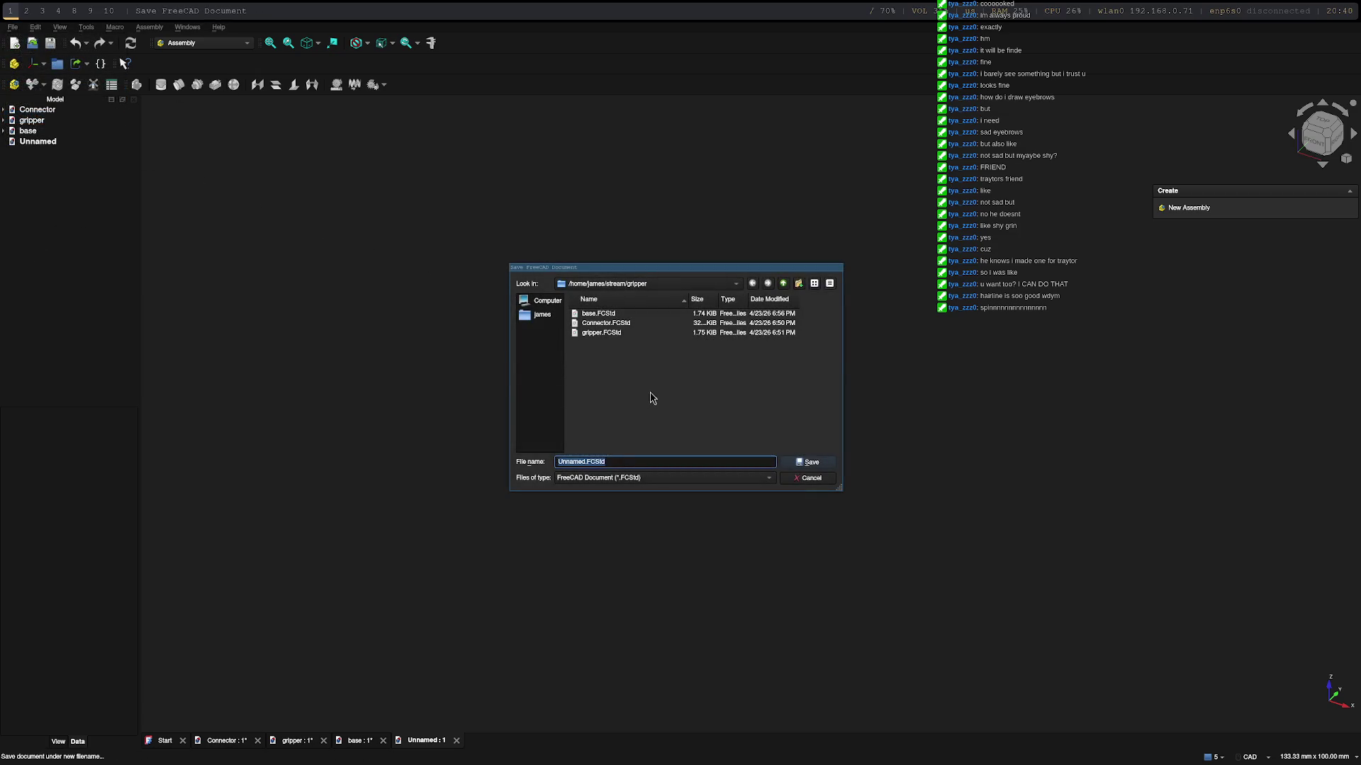
{"action": "type", "text": "motor_gear"}
{"action": "key", "text": "Return"}
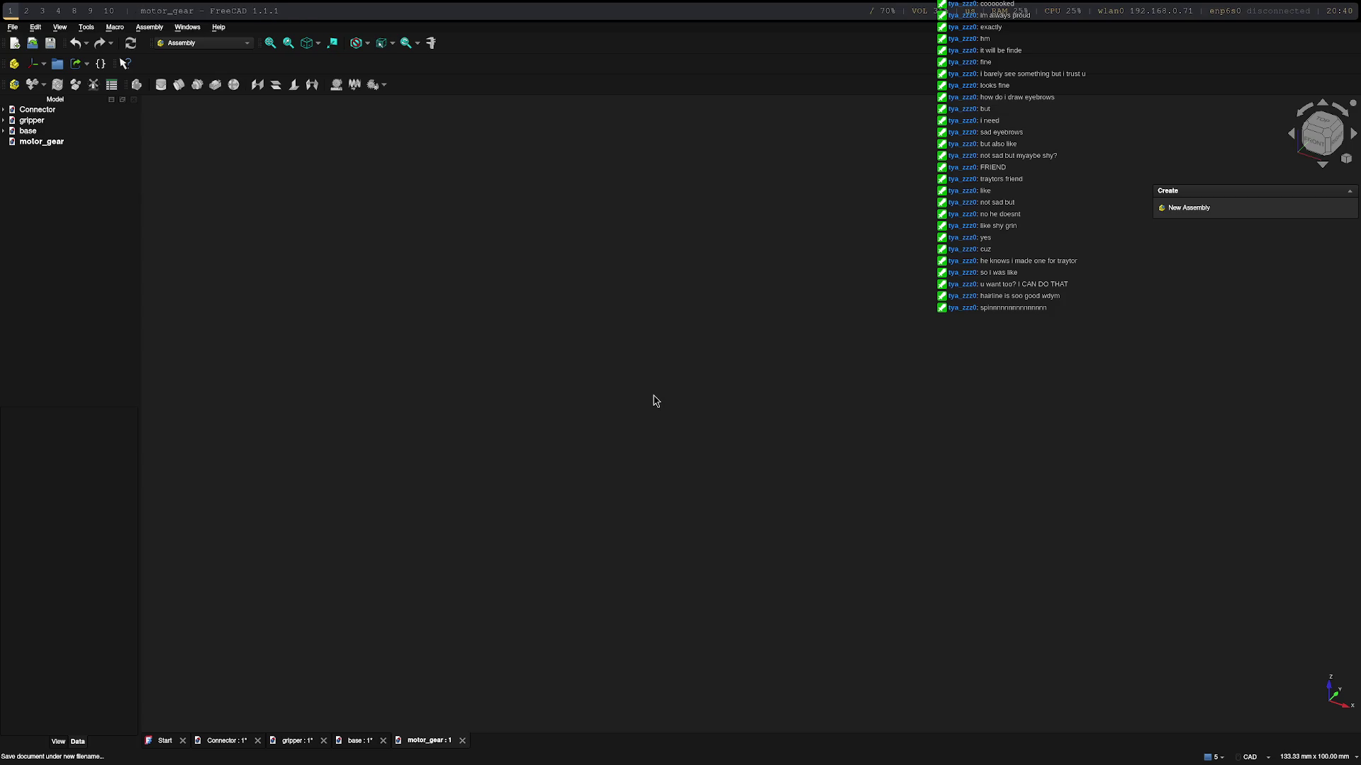
{"action": "left_click", "coordinate": [213, 42]}
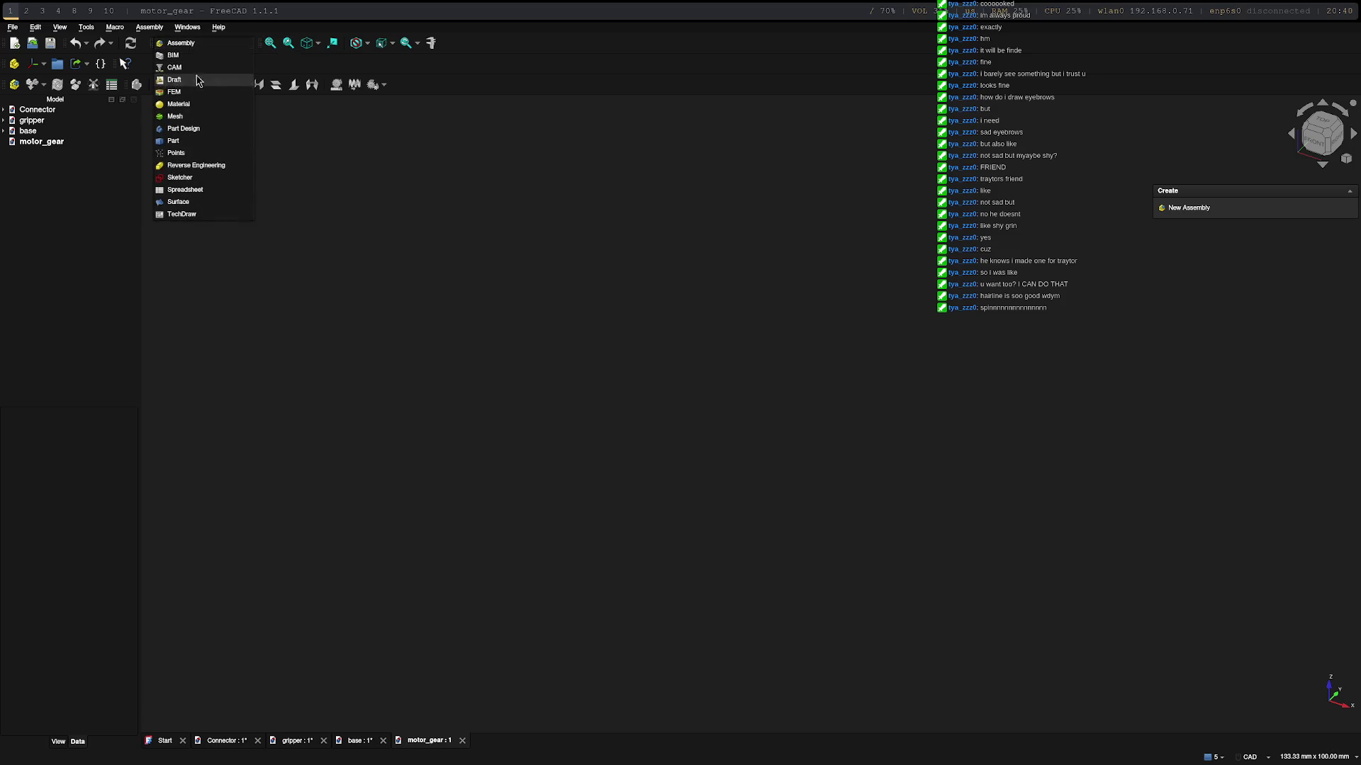
Step: Switch to Part Design, create a Body in motor_gear and start a sketch on the XY plane
{"action": "left_click", "coordinate": [188, 128]}
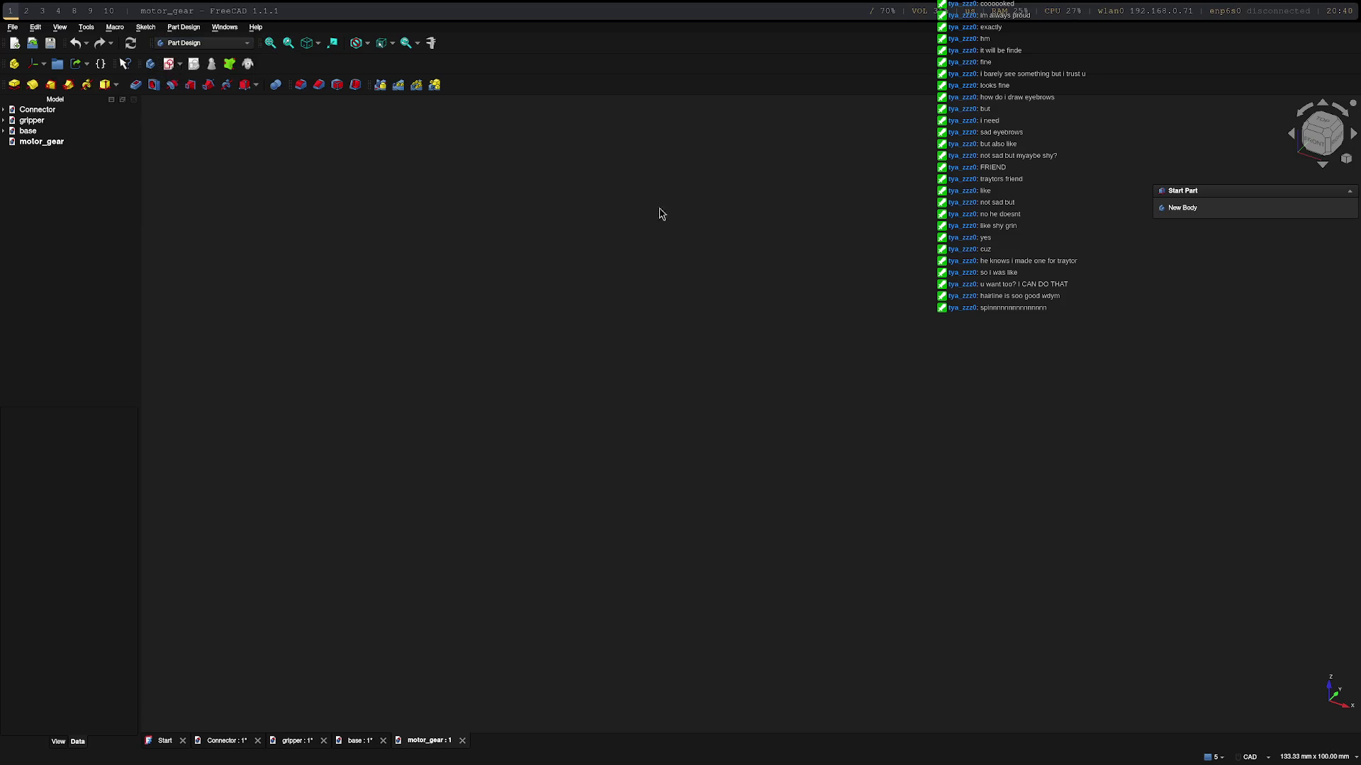
{"action": "left_click", "coordinate": [1180, 209]}
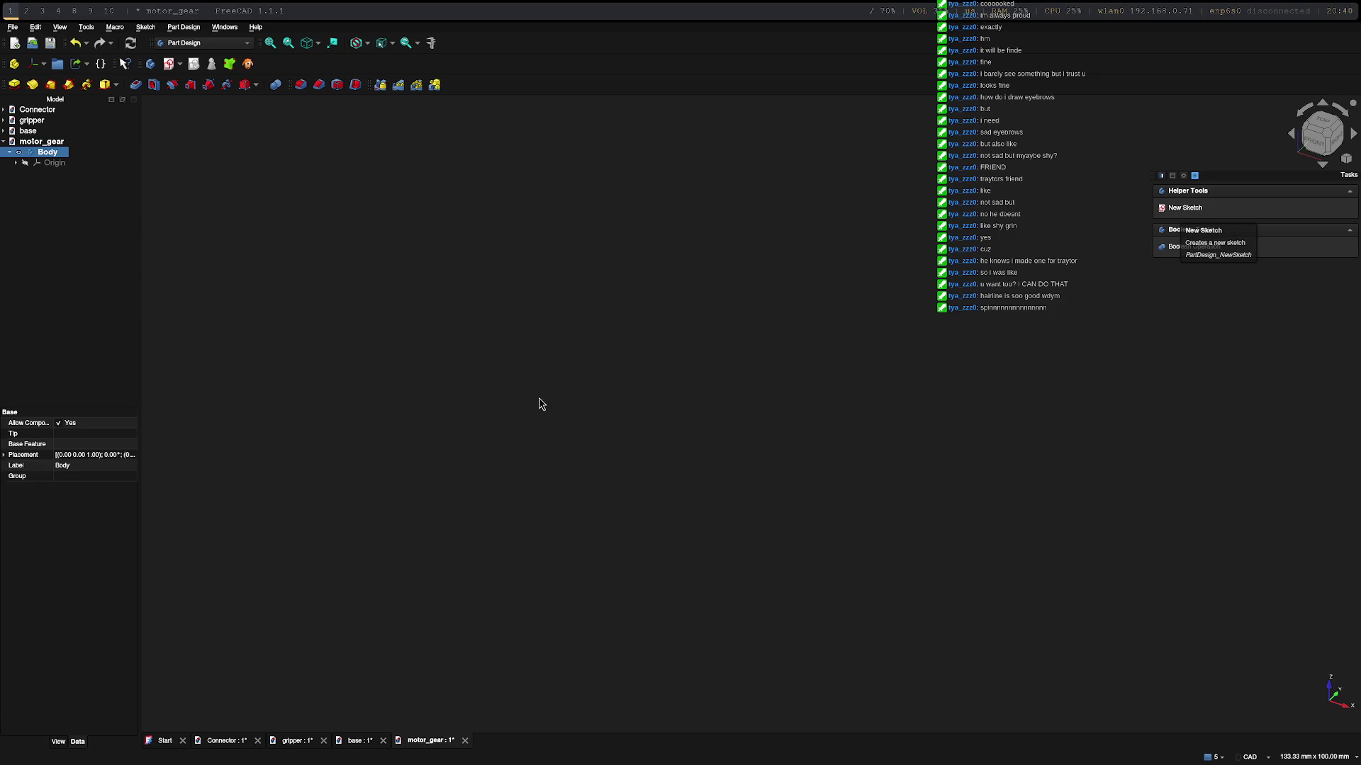
{"action": "left_click", "coordinate": [1184, 209]}
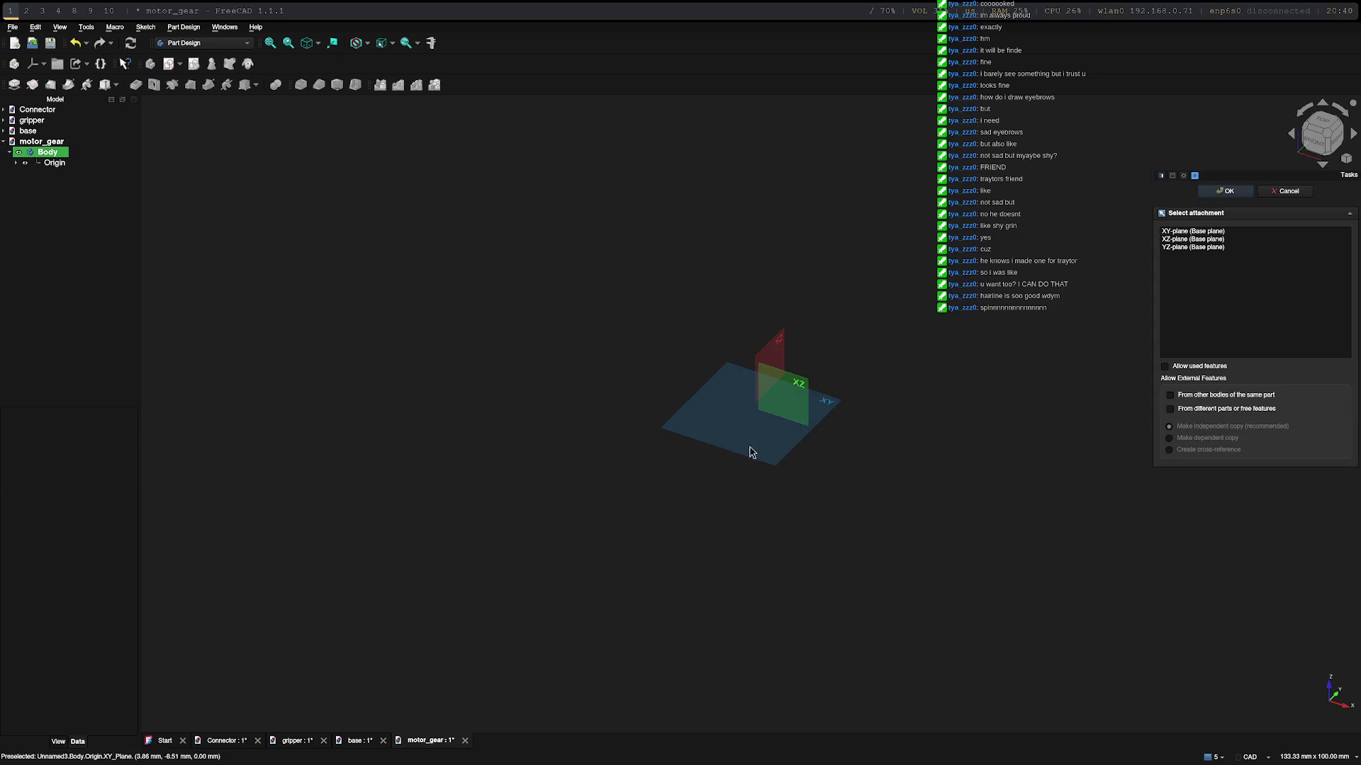
{"action": "left_click", "coordinate": [751, 448]}
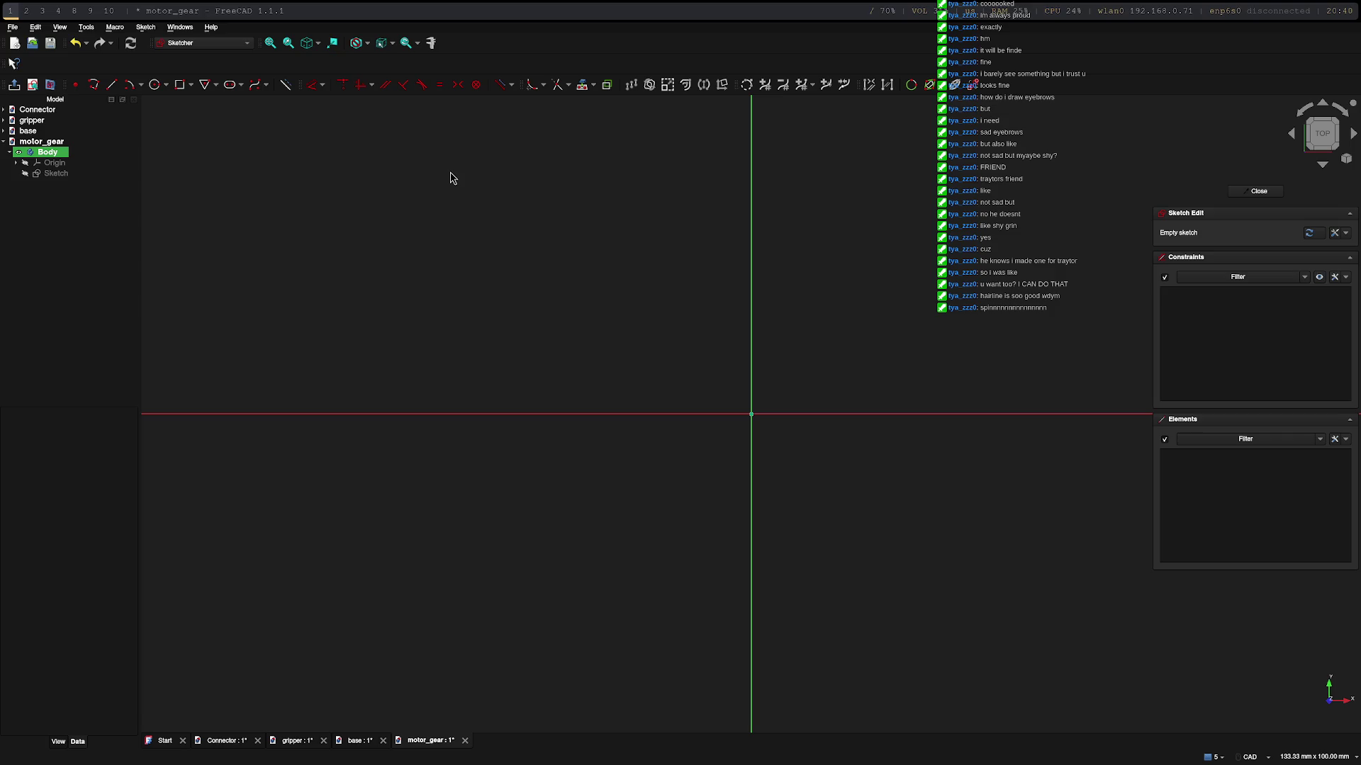
Step: Check the involute gear instructions in the browser, then undo the empty sketch
{"action": "key", "text": "super+2"}
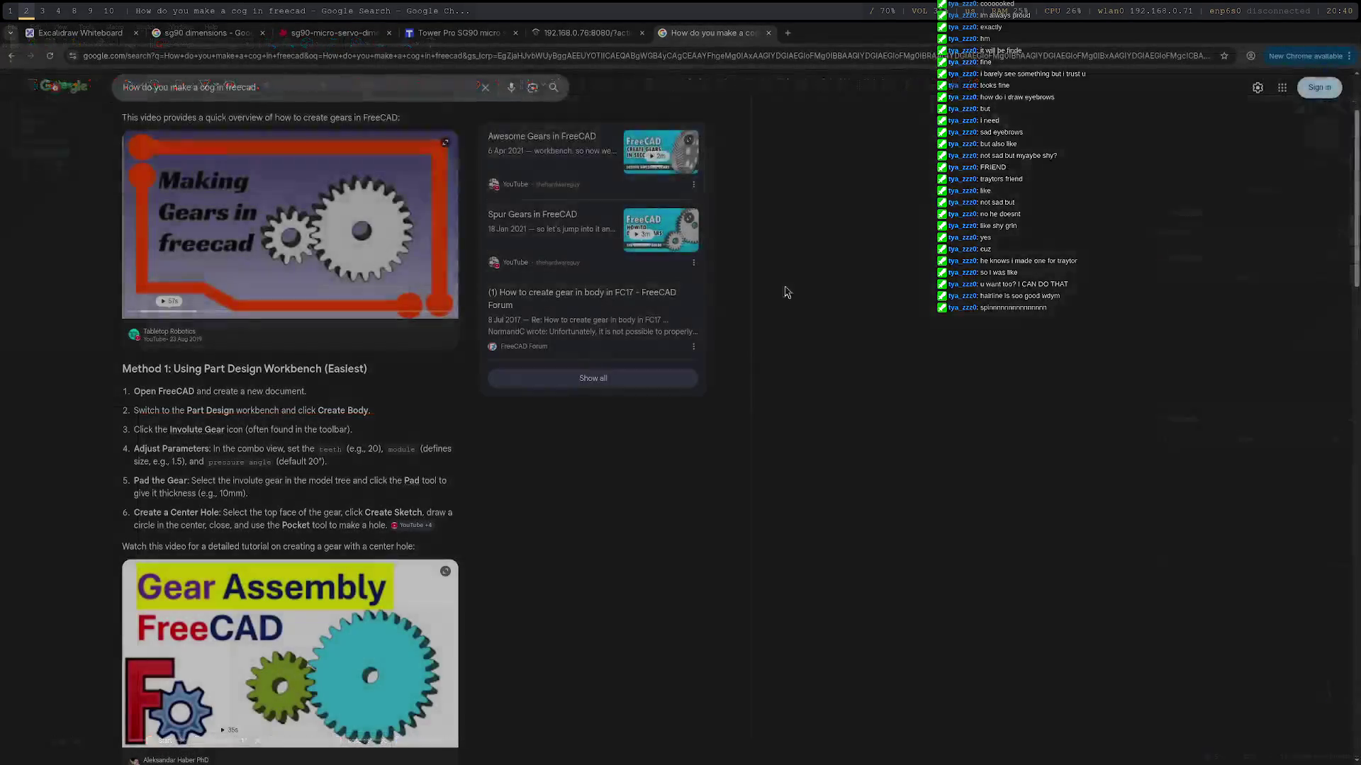
{"action": "mouse_move", "coordinate": [289, 225]}
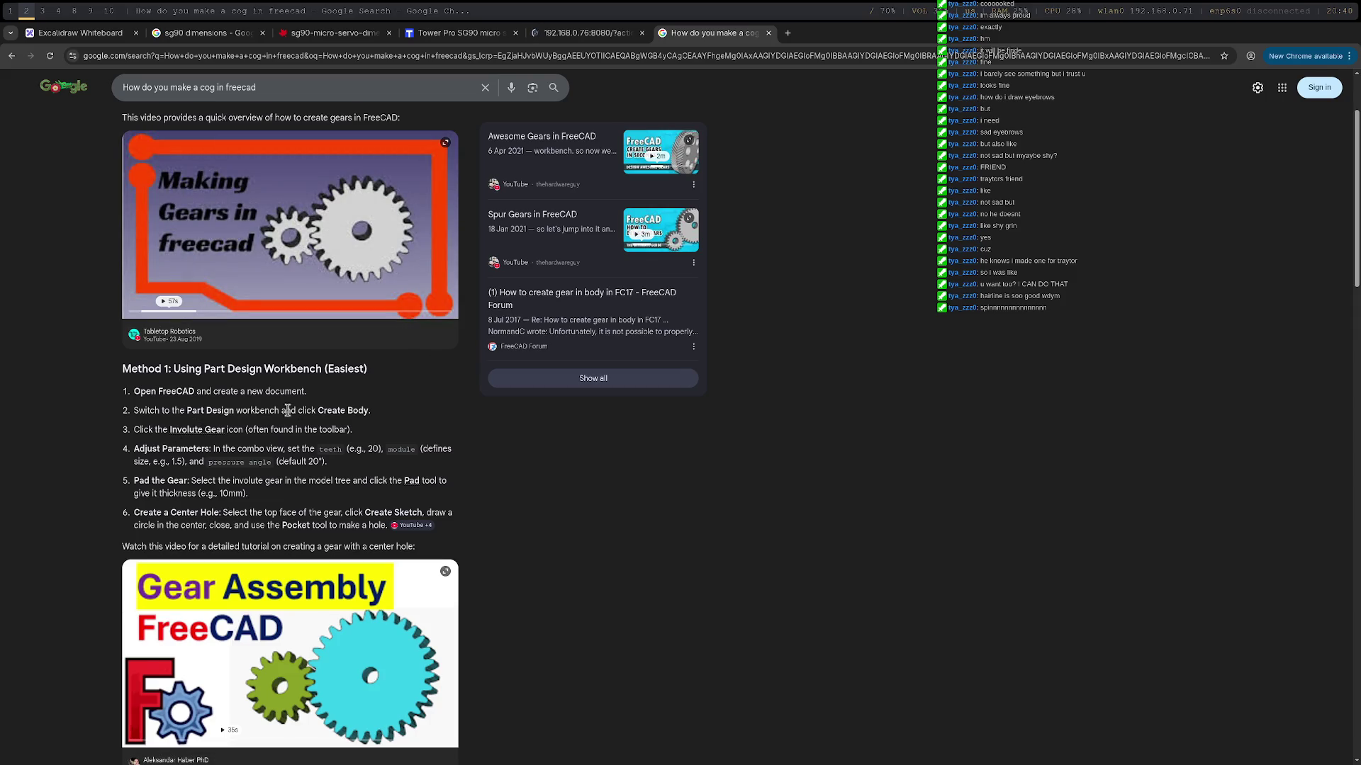
{"action": "left_click_drag", "start_coordinate": [139, 430], "coordinate": [291, 431]}
{"action": "left_click", "coordinate": [319, 438]}
{"action": "key", "text": "super+1"}
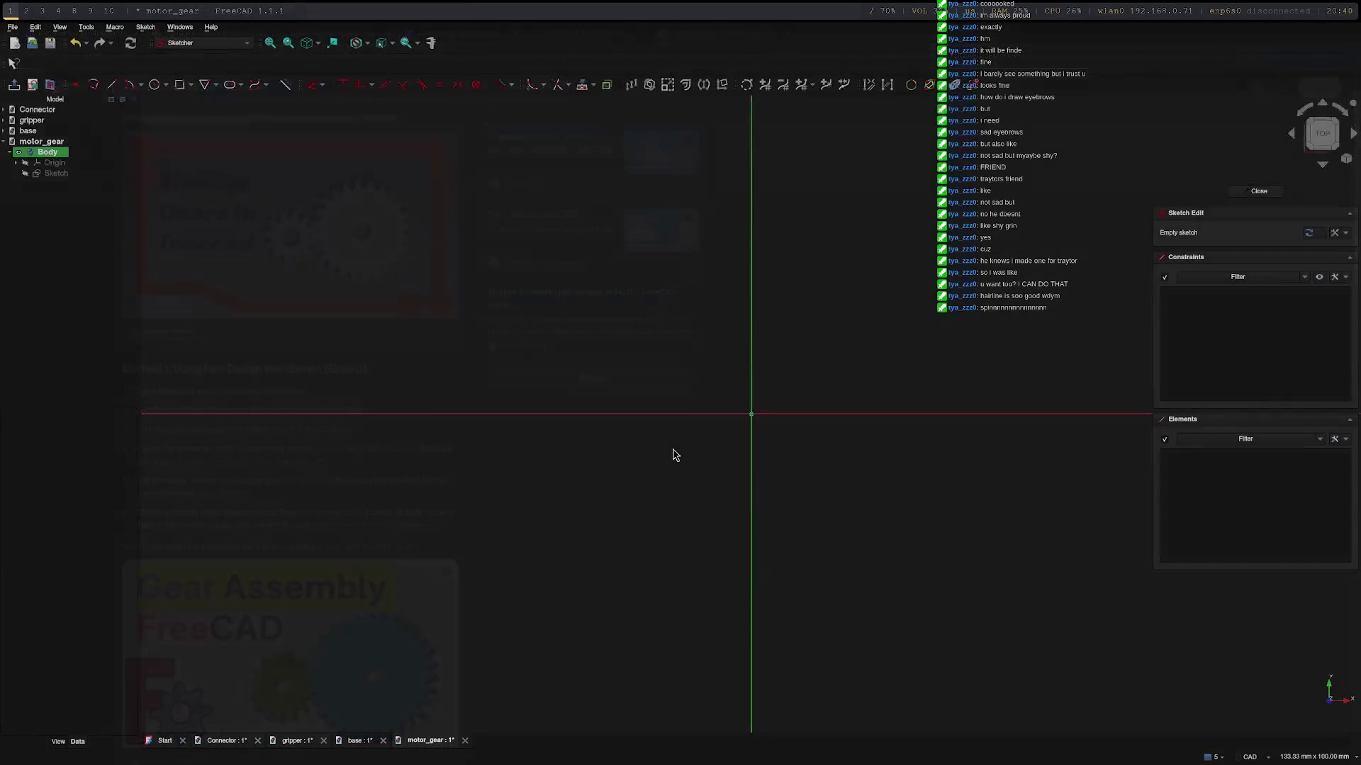
{"action": "key", "text": "ctrl+z"}
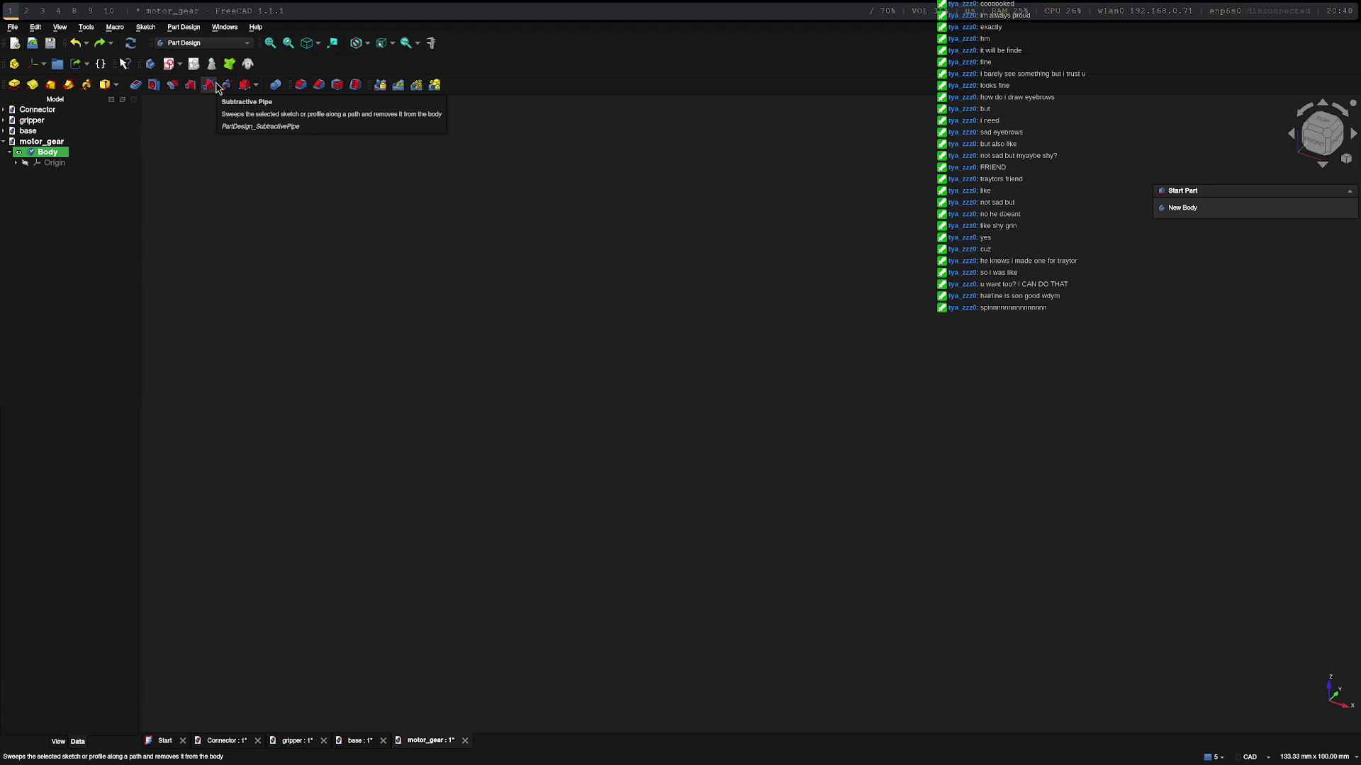
Step: Undo an extra new body, reactivate the original Body, and switch to the cog-making search results
{"action": "left_click", "coordinate": [1182, 210]}
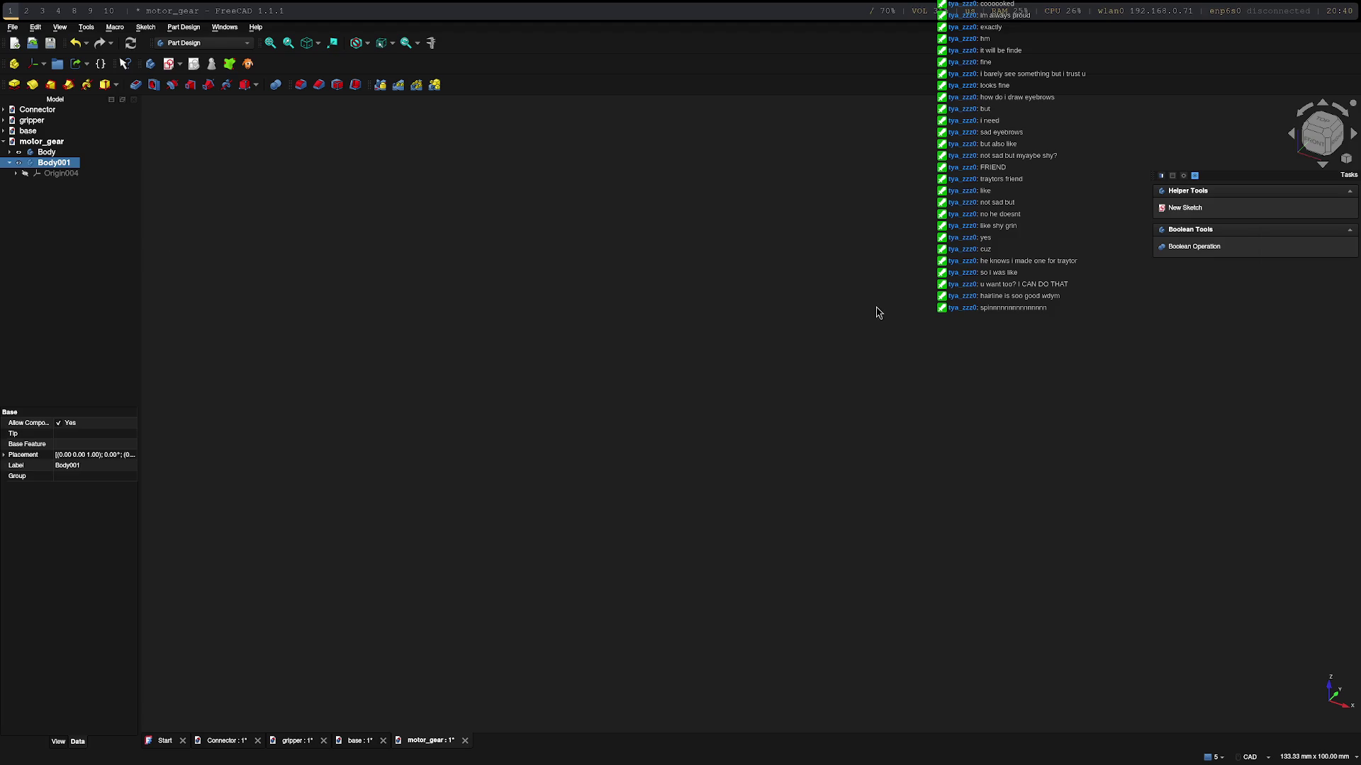
{"action": "key", "text": "ctrl+z"}
{"action": "left_click", "coordinate": [48, 153]}
{"action": "double_click", "coordinate": [46, 153]}
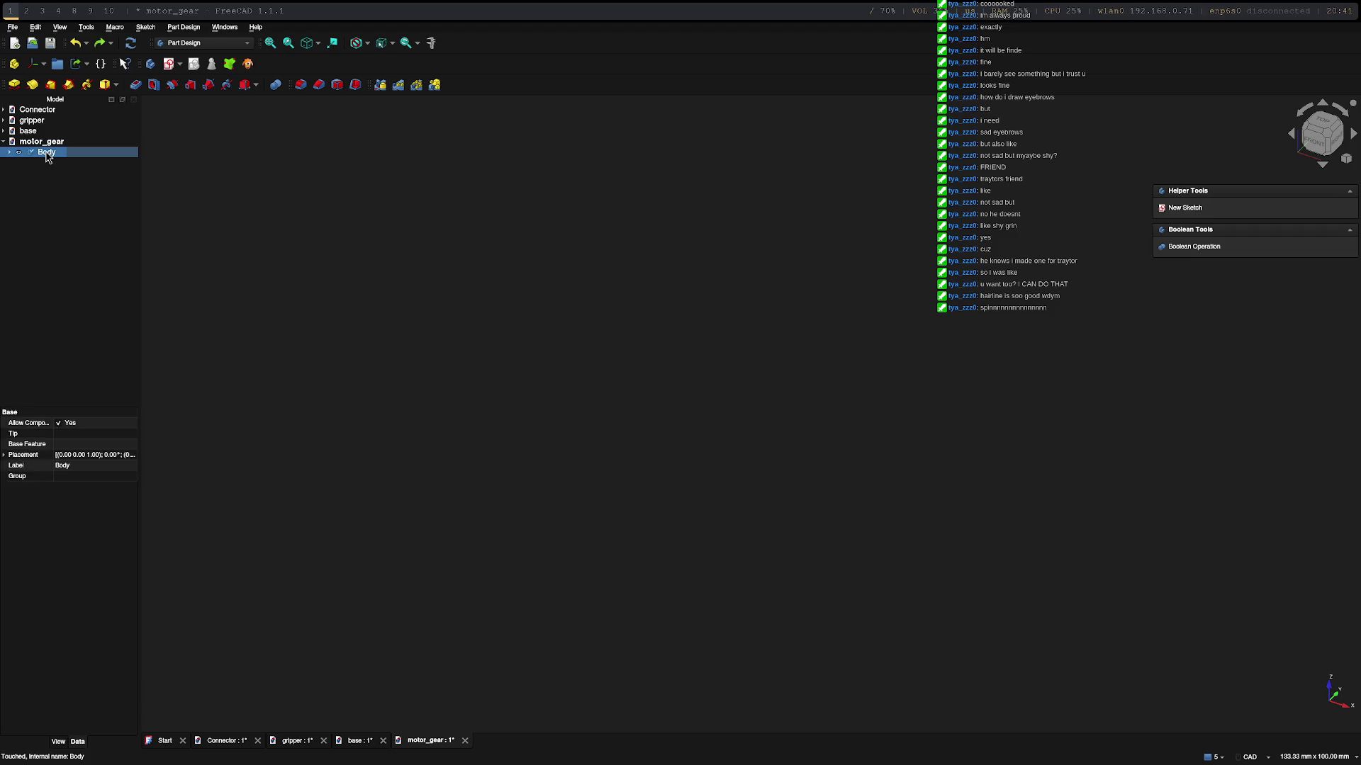
{"action": "left_click", "coordinate": [74, 149], "text": "ctrl"}
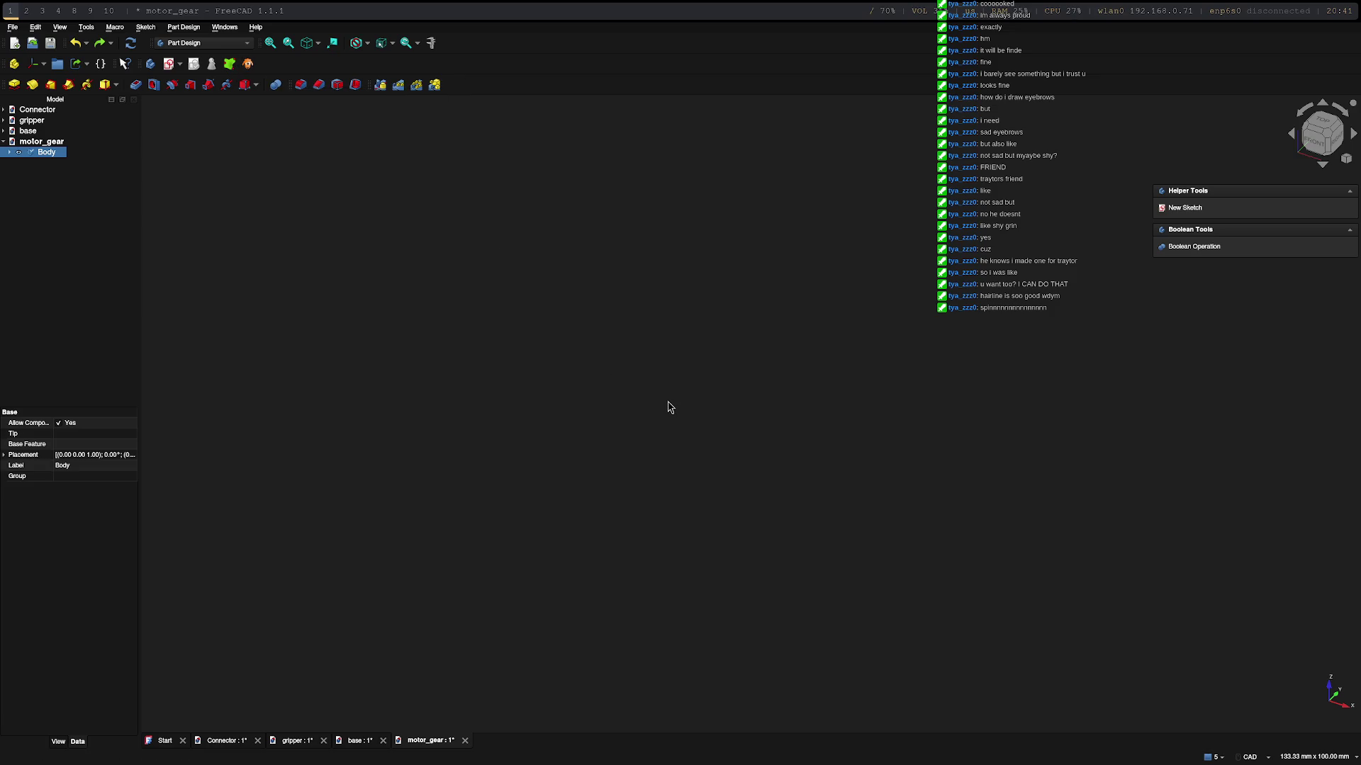
{"action": "key", "text": "alt+Tab"}
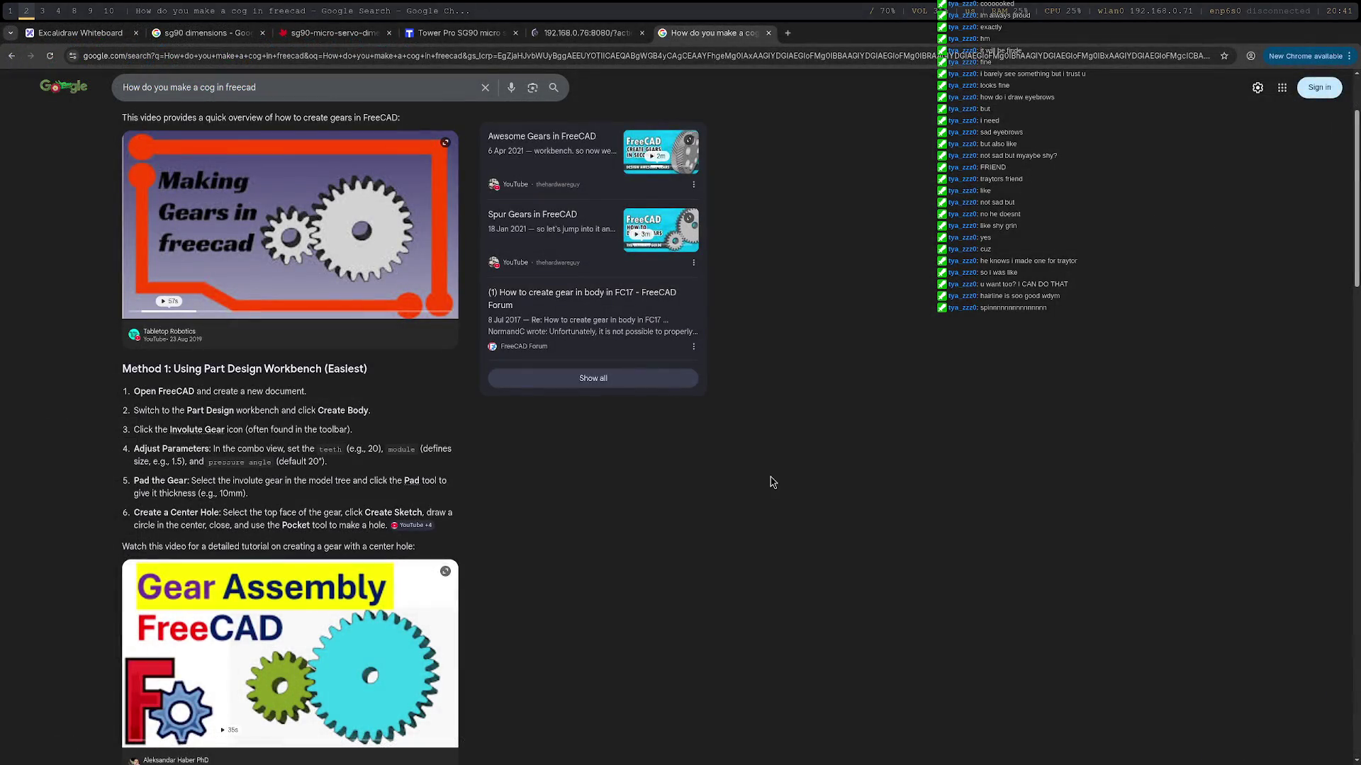
Step: Return from the Google instructions to the FreeCAD motor_gear window
{"action": "key", "text": "alt+Tab"}
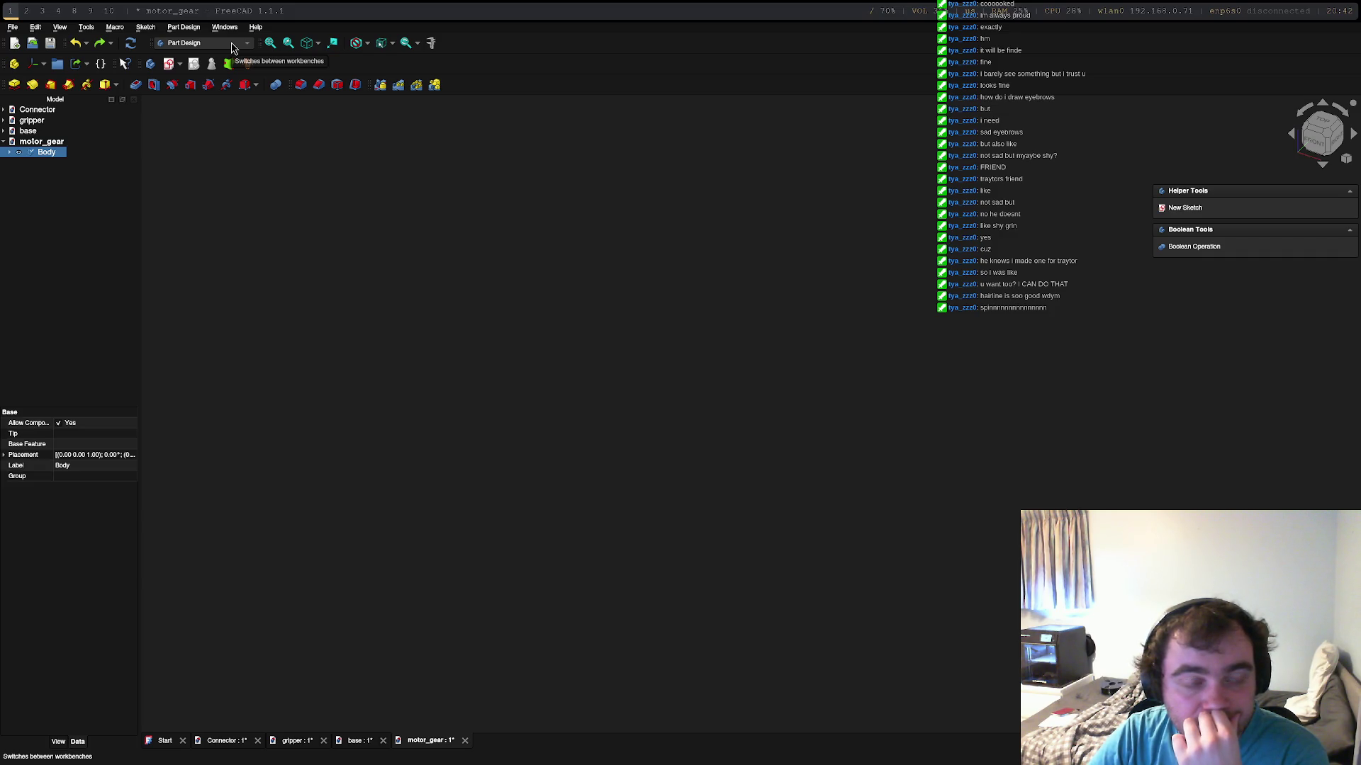
Step: Look at the Body's context actions, then switch to the AI assistant terminal
{"action": "right_click", "coordinate": [50, 157]}
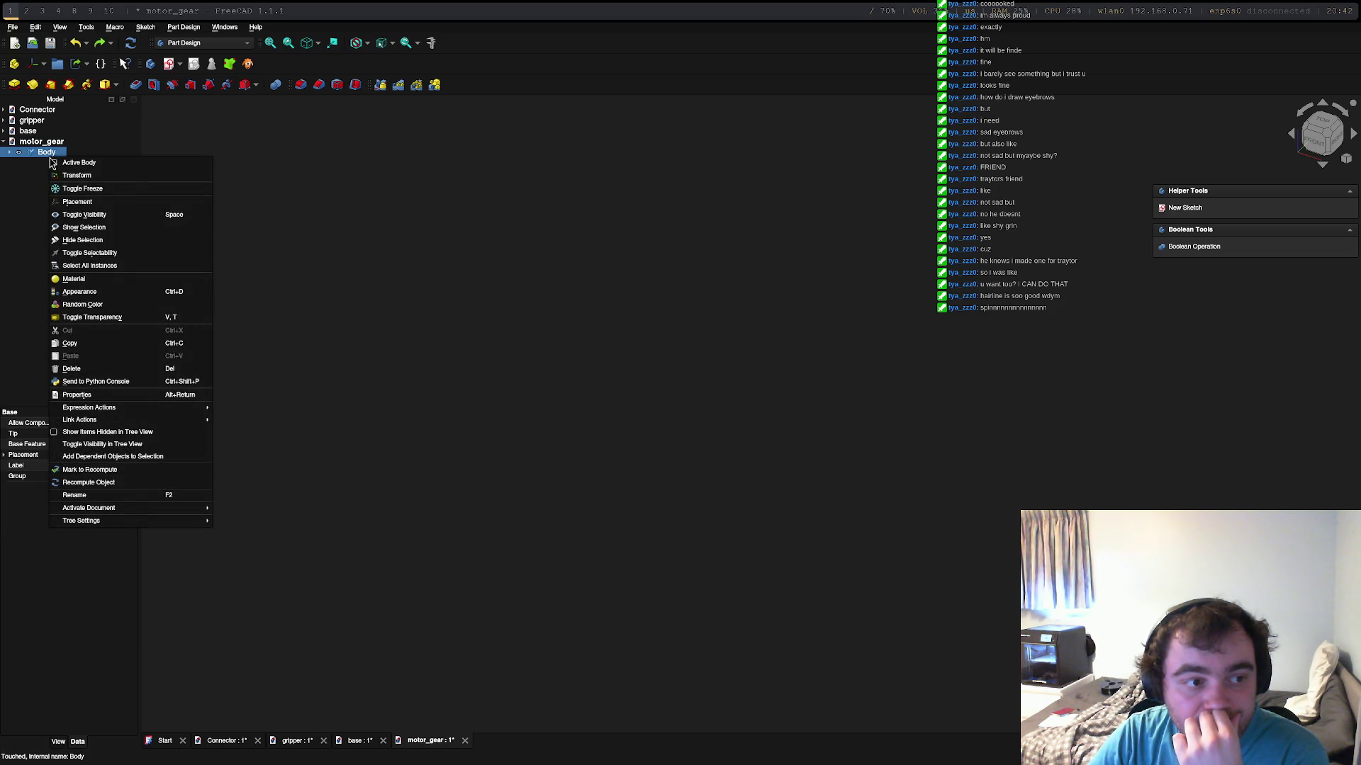
{"action": "left_click", "coordinate": [25, 196]}
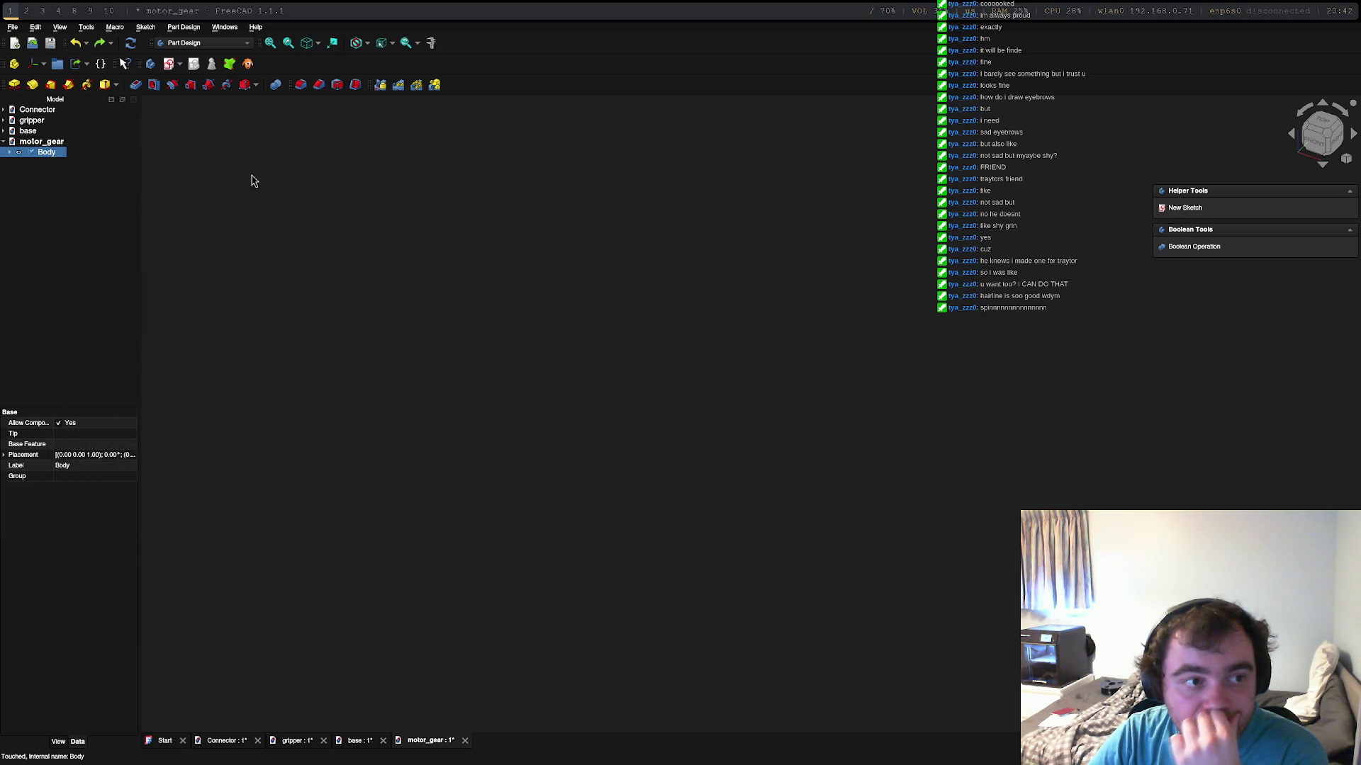
{"action": "key", "text": "super+2"}
{"action": "key", "text": "super+3"}
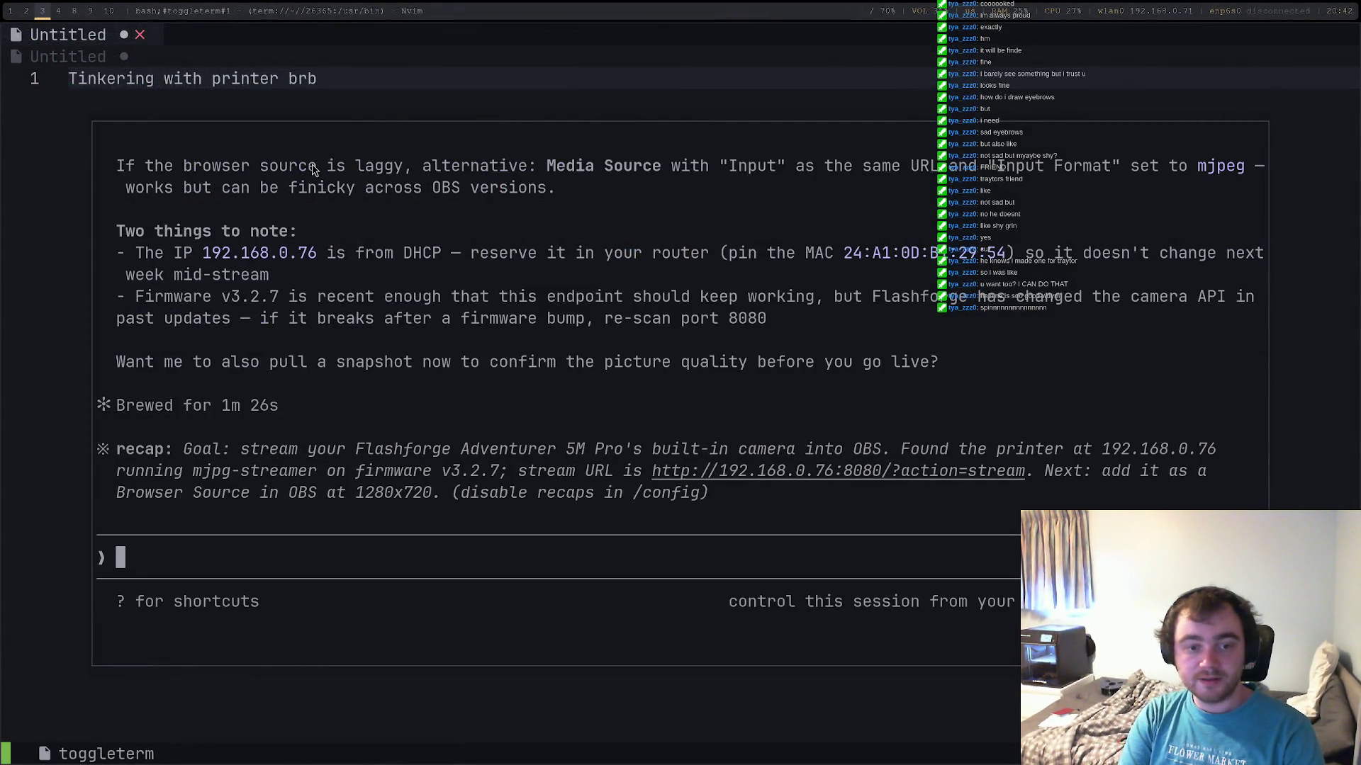
{"action": "type", "text": "How do "}
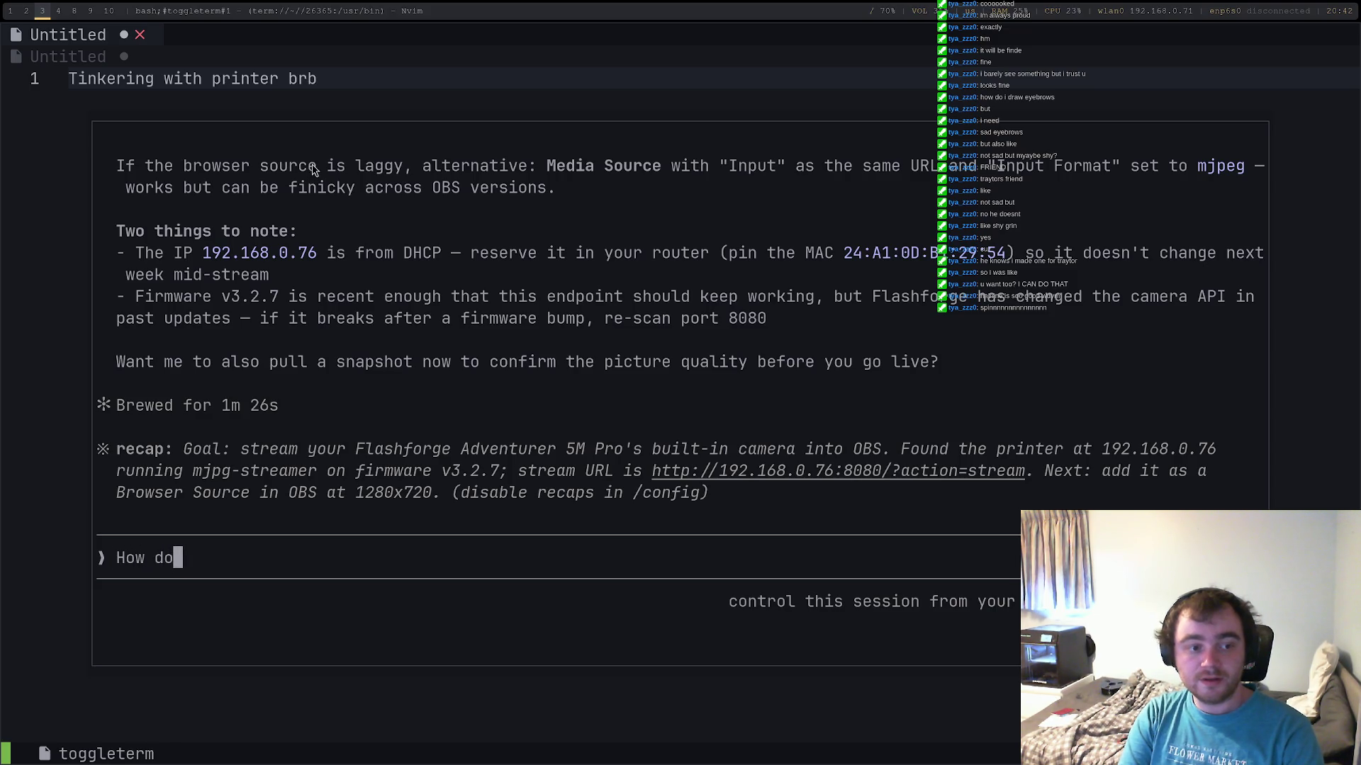
{"action": "type", "text": "I create a gear in gfr"}
Step: Ask the assistant 'How do I create a gear in freecad?', then return to FreeCAD and open the workbench list
{"action": "key", "text": "BackSpace"}
{"action": "type", "text": "reecad"}
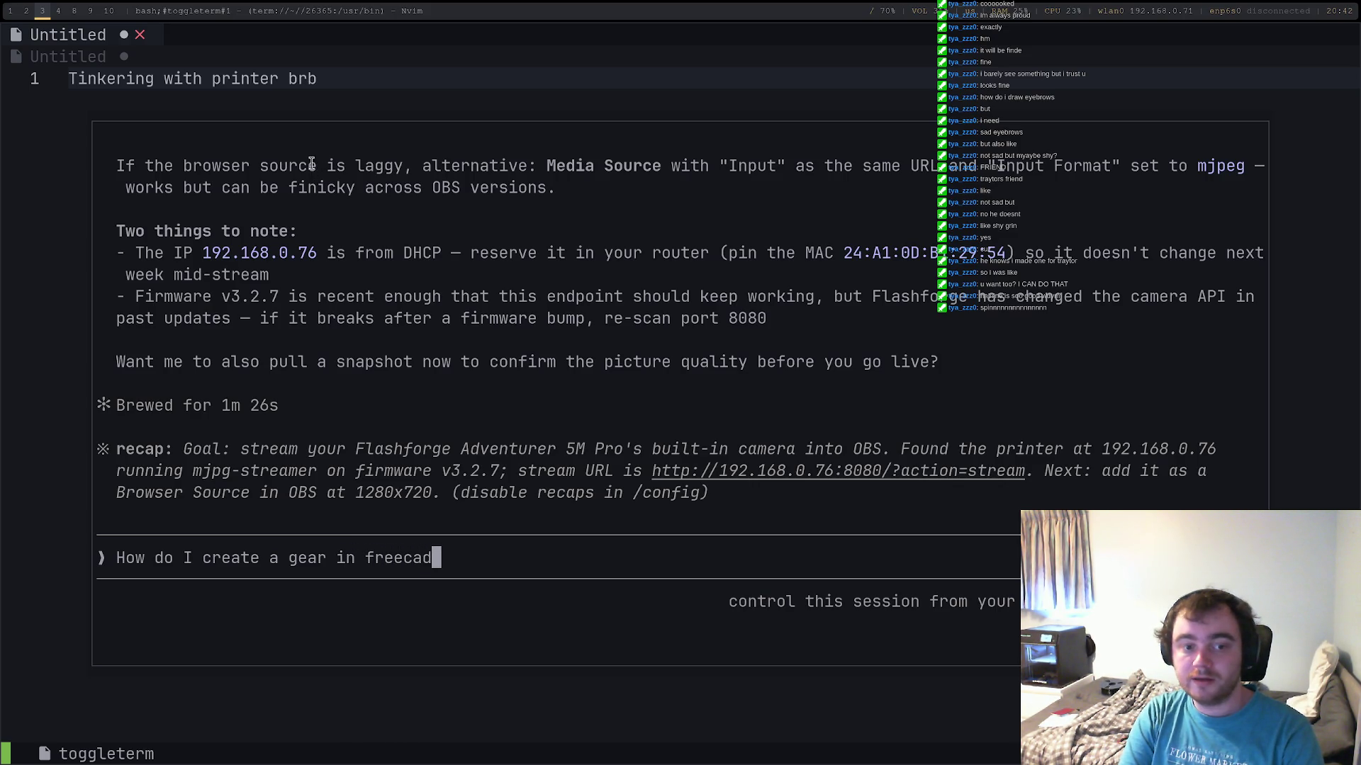
{"action": "type", "text": "?"}
{"action": "key", "text": "Return"}
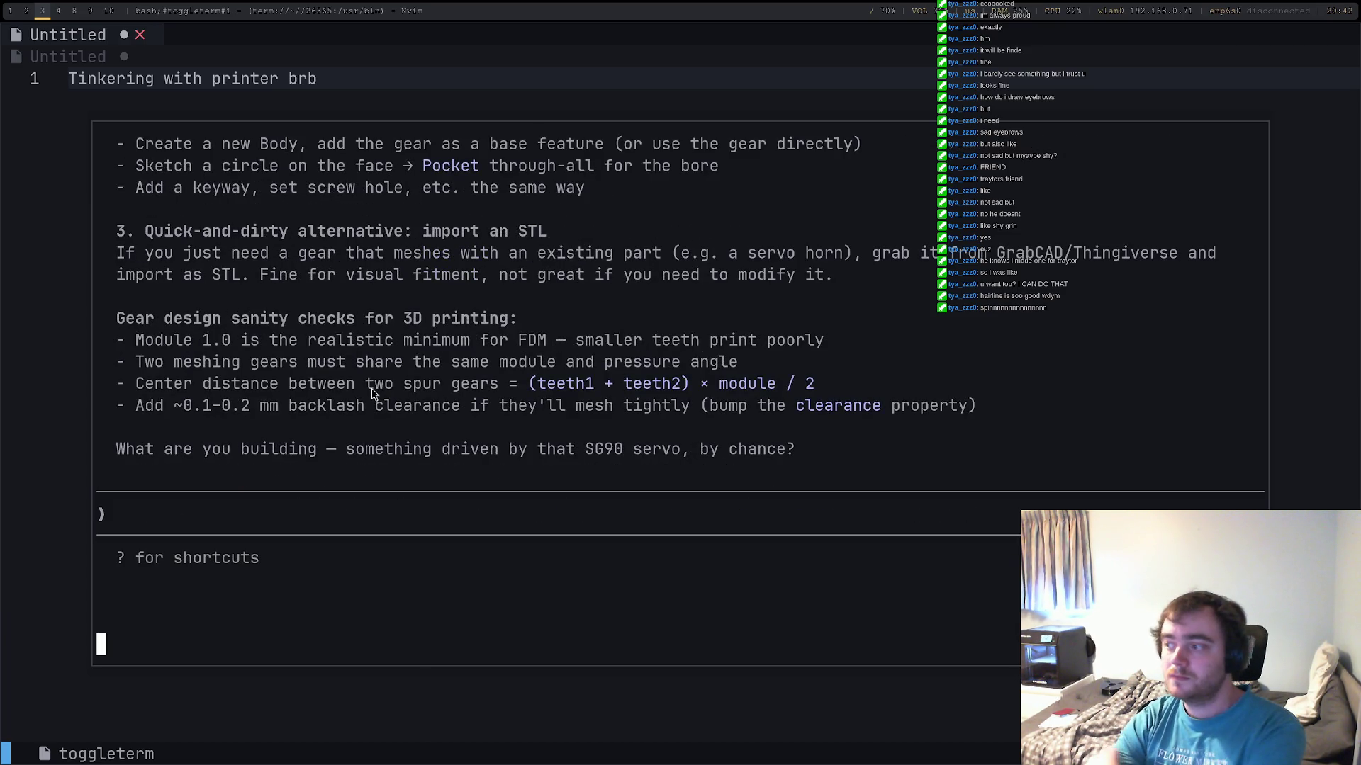
{"action": "scroll", "coordinate": [404, 436], "scroll_direction": "up", "scroll_amount": 10}
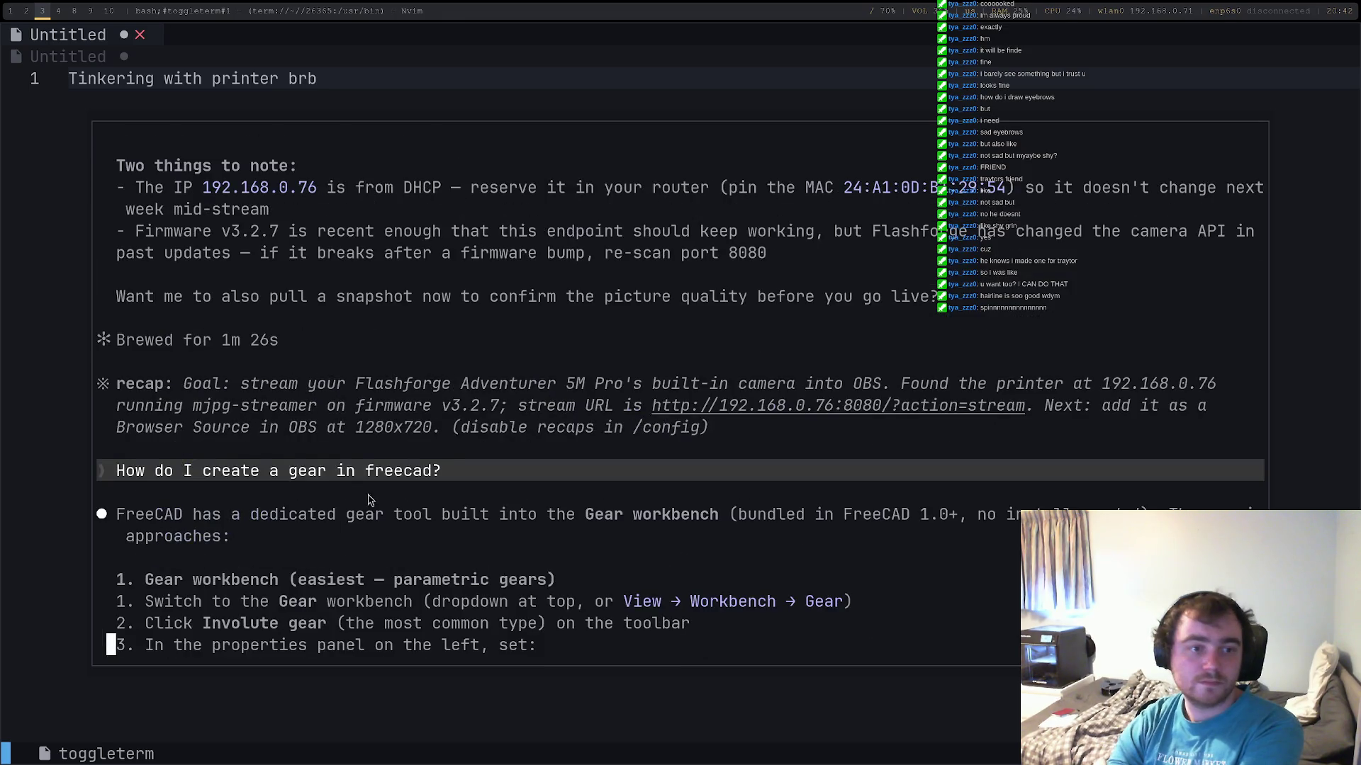
{"action": "scroll", "coordinate": [341, 542], "scroll_direction": "down", "scroll_amount": 3}
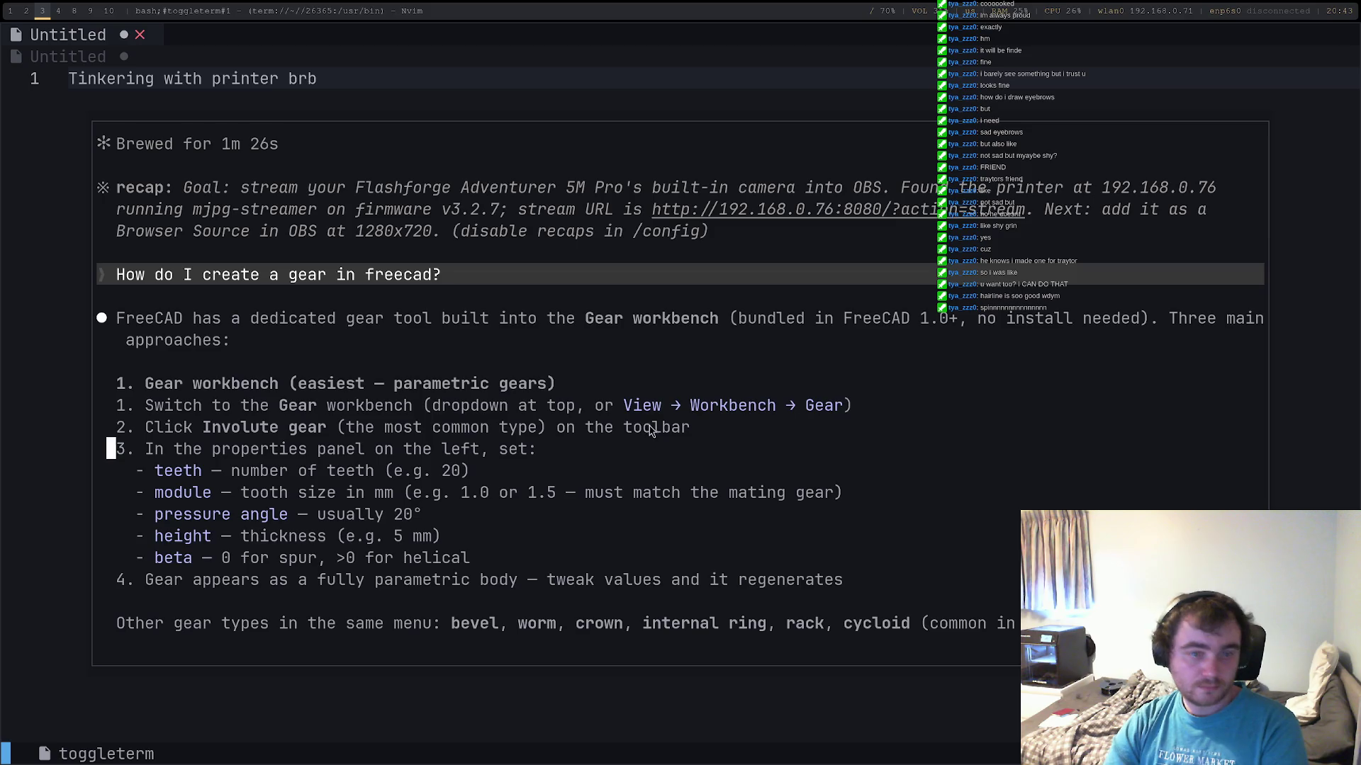
{"action": "key", "text": "super+2"}
{"action": "key", "text": "super+3"}
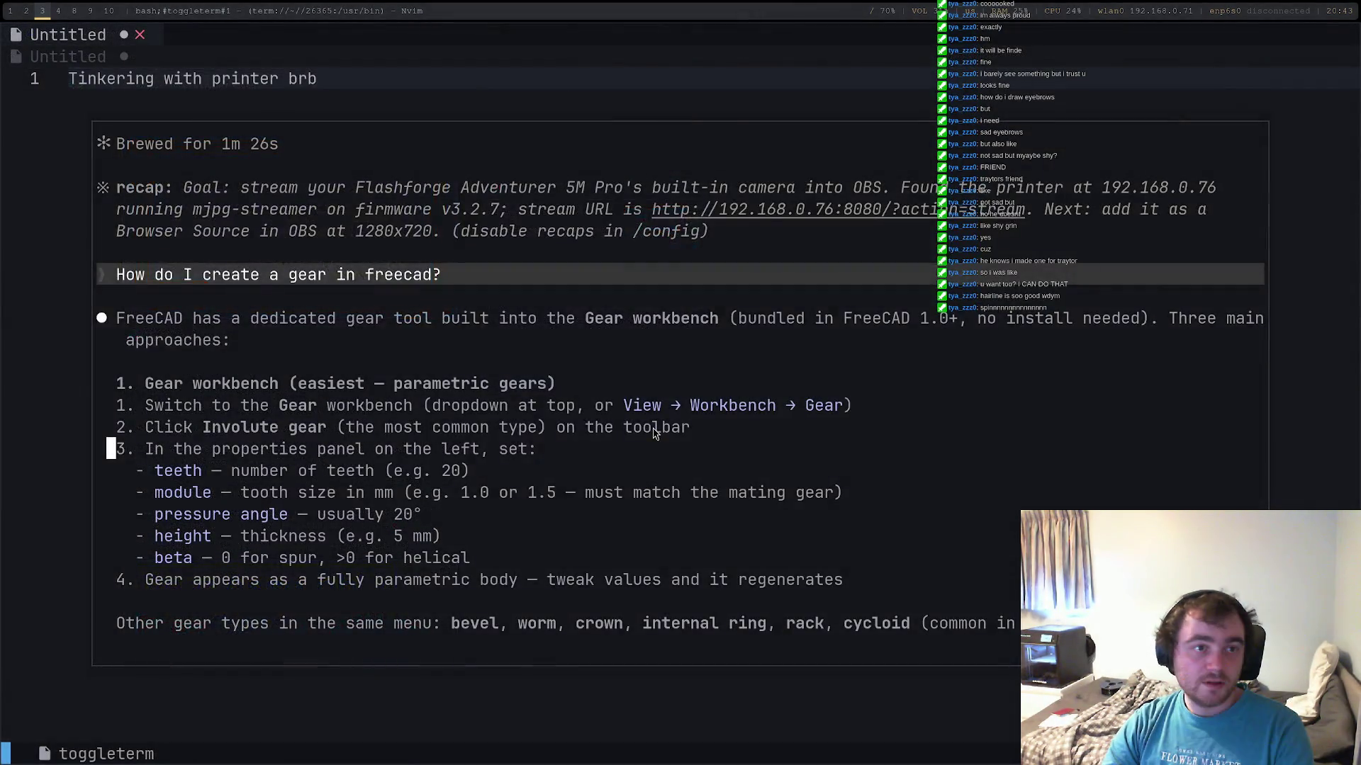
{"action": "key", "text": "super+1"}
{"action": "left_click", "coordinate": [176, 43]}
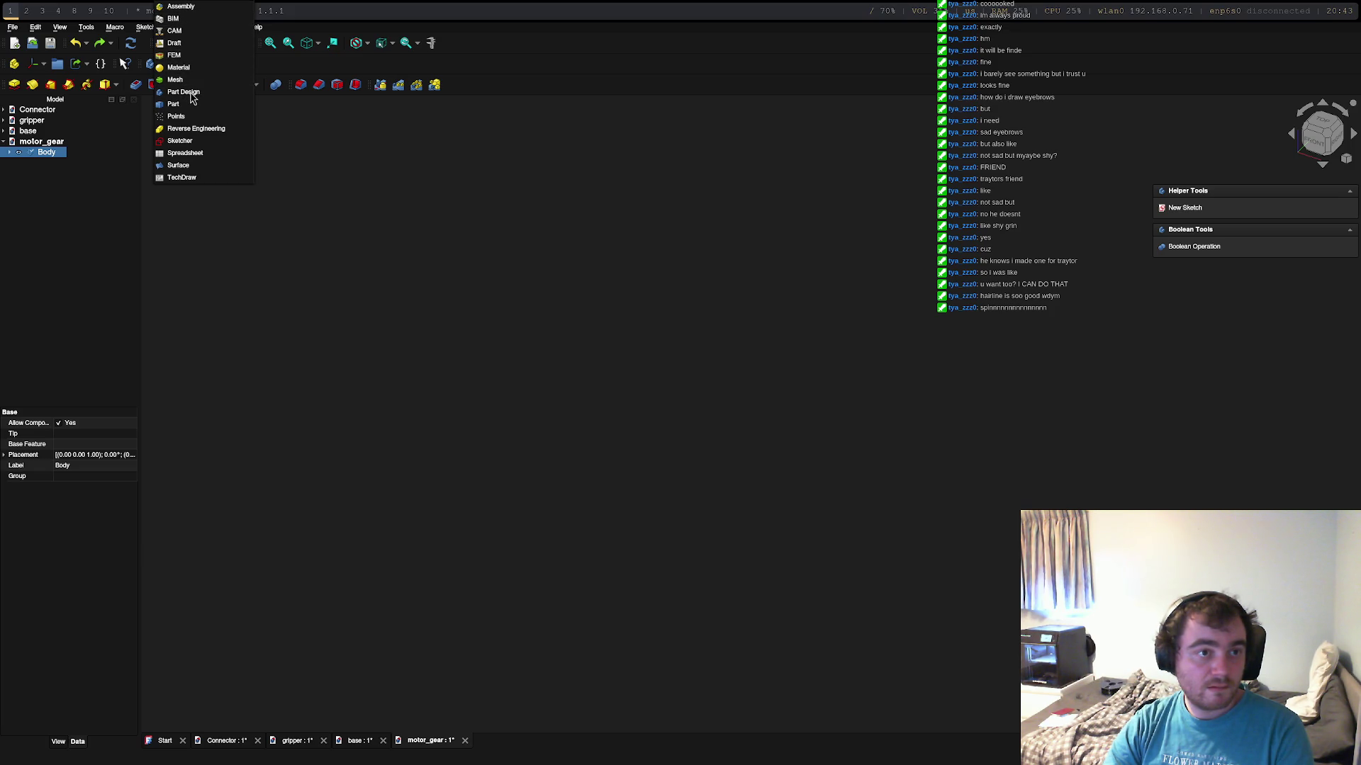
Step: Close the workbench list unchanged and read the assistant's gear reply, then return to FreeCAD
{"action": "left_click", "coordinate": [387, 189]}
{"action": "key", "text": "super+2"}
{"action": "key", "text": "super+3"}
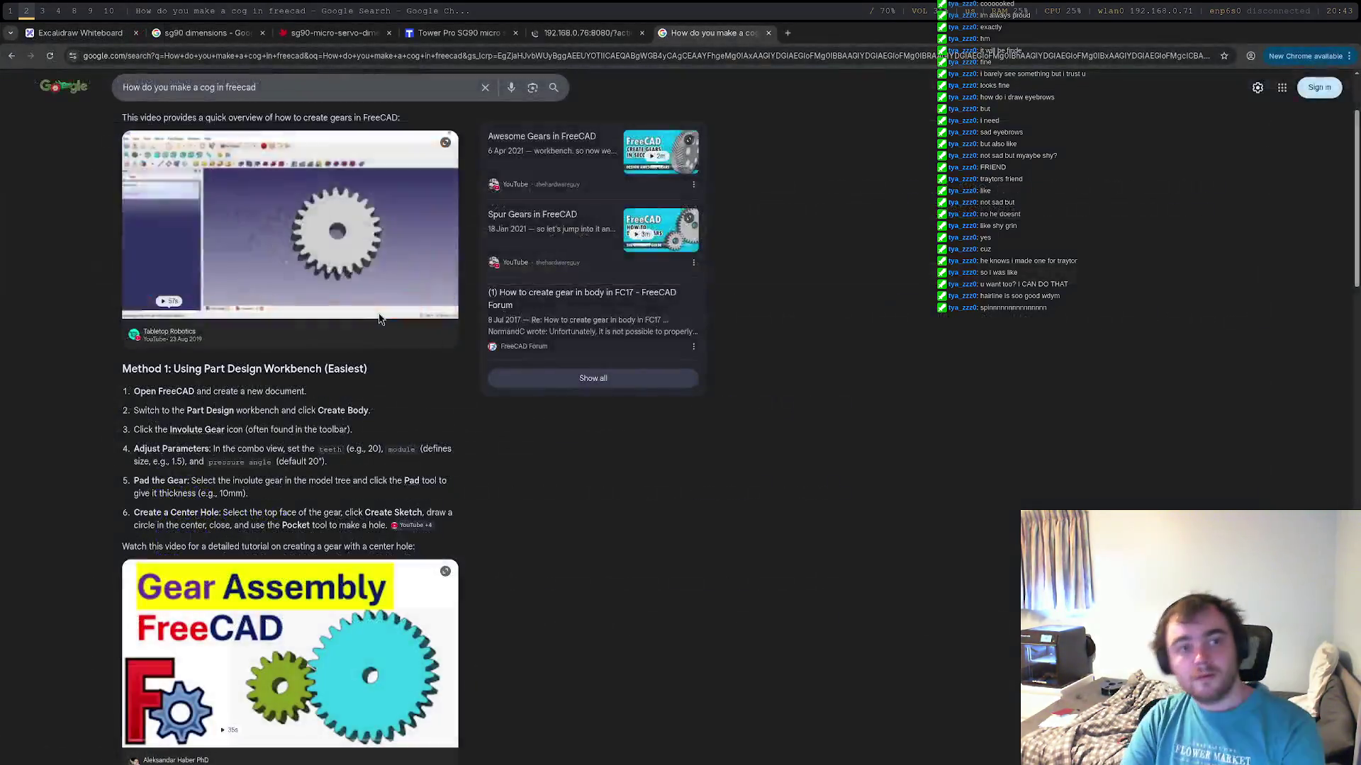
{"action": "key", "text": "super+2"}
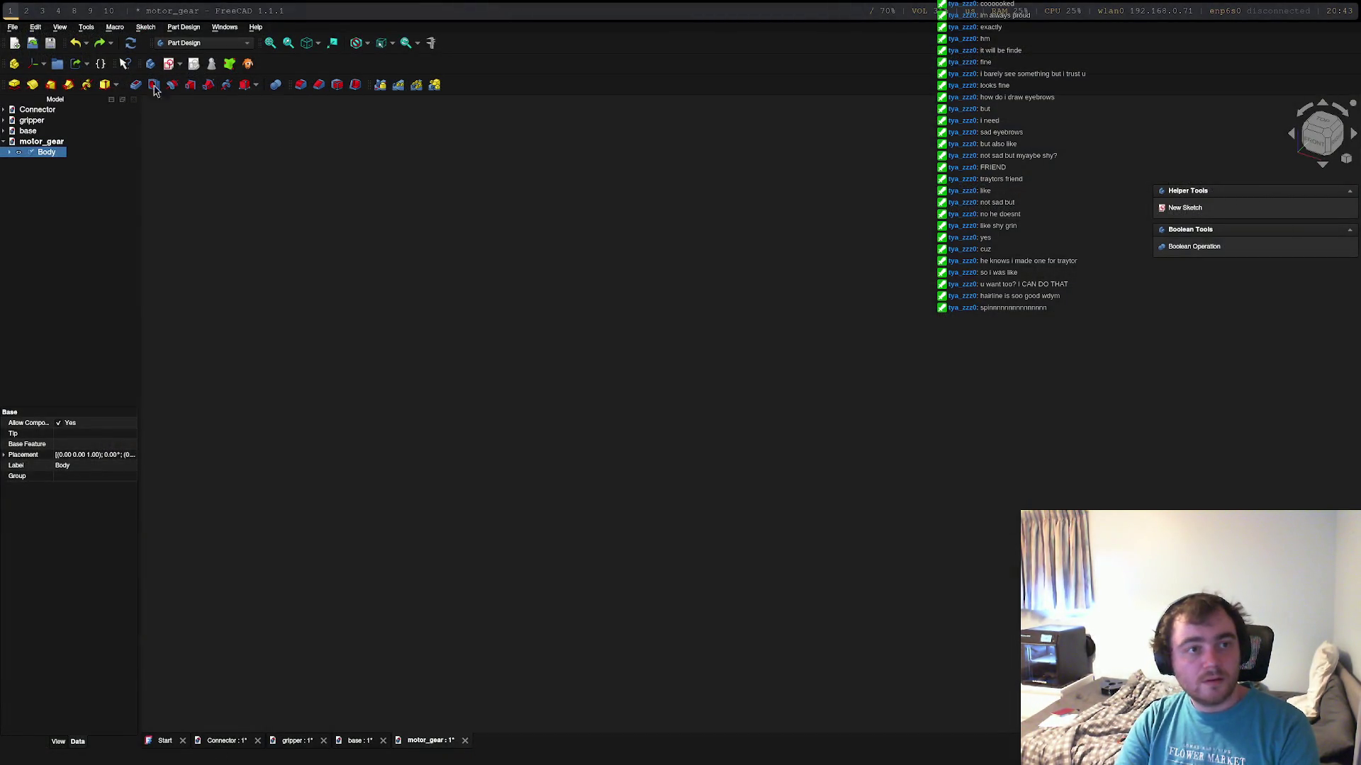
Step: Check the workbench list again for a Gear workbench, then go back to the assistant chat
{"action": "left_click", "coordinate": [41, 142]}
{"action": "left_click", "coordinate": [201, 43]}
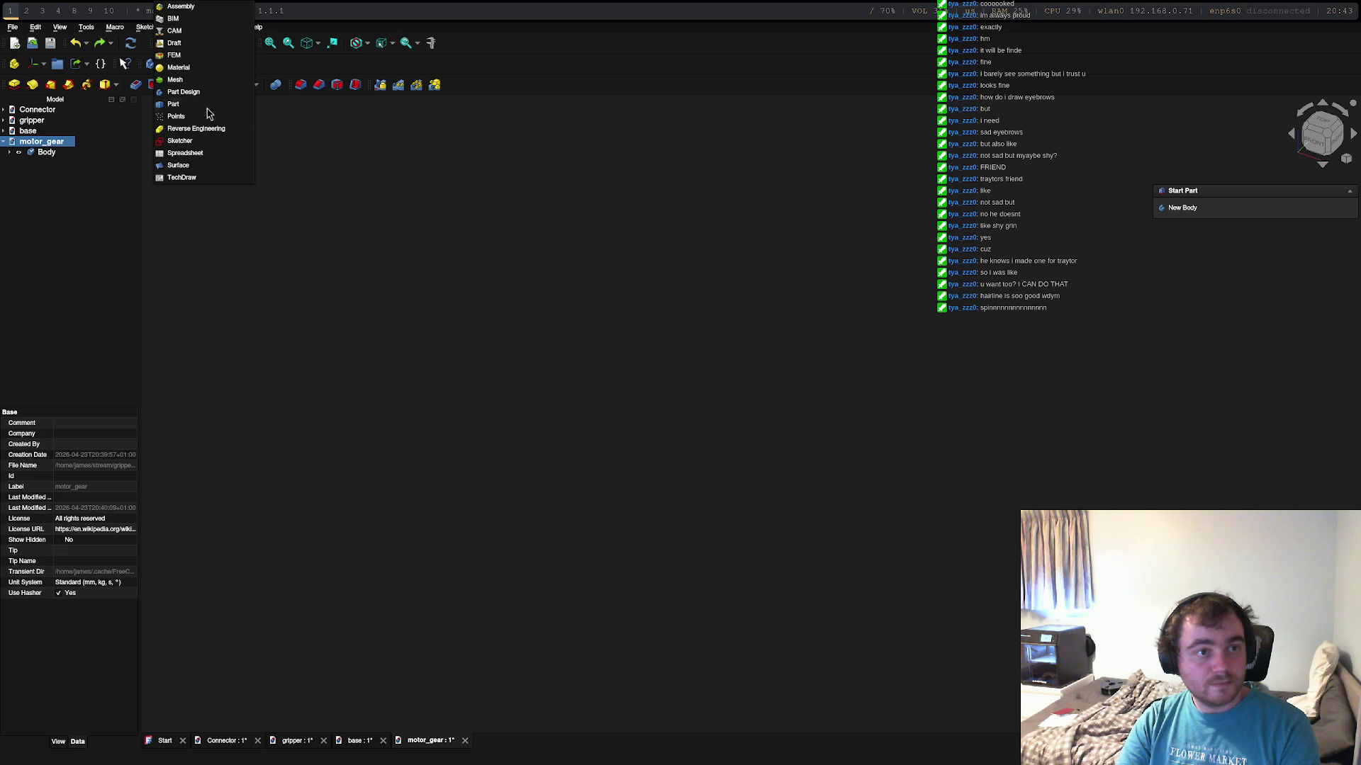
{"action": "left_click", "coordinate": [521, 255]}
{"action": "key", "text": "super+2"}
{"action": "key", "text": "super+3"}
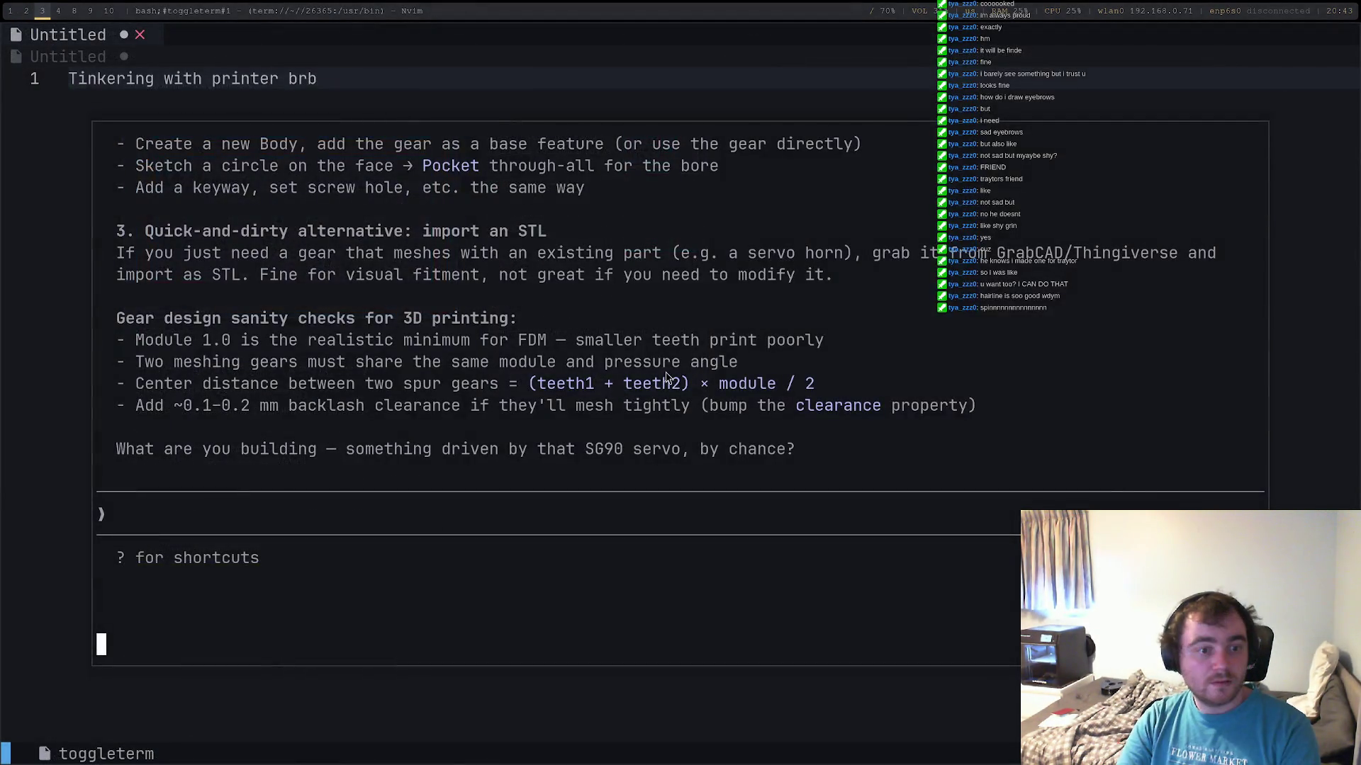
{"action": "type", "text": "There's no "}
{"action": "type", "text": "gre"}
Step: Tell the assistant 'There's no gear workbench' and switch back to FreeCAD
{"action": "key", "text": "BackSpace"}
{"action": "key", "text": "BackSpace"}
{"action": "type", "text": "ear wor"}
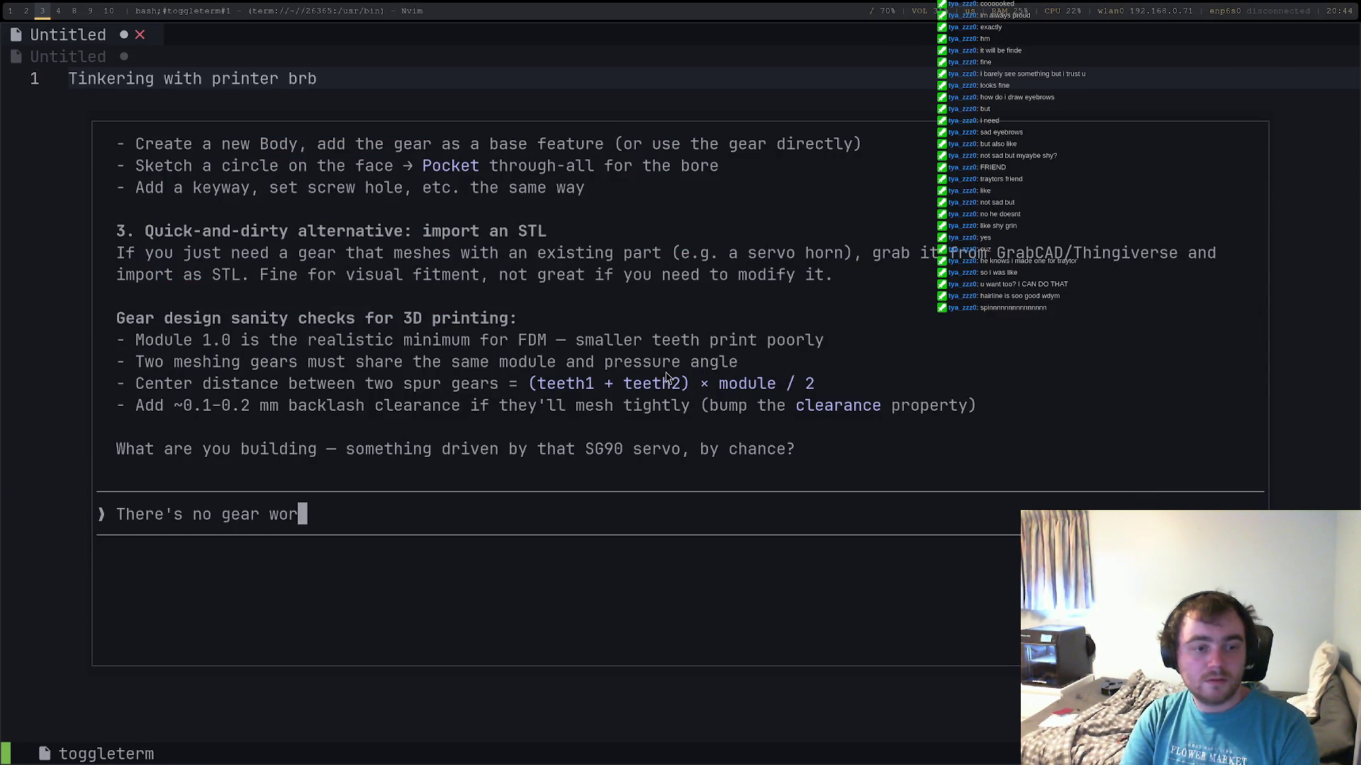
{"action": "type", "text": "ch"}
{"action": "key", "text": "Return"}
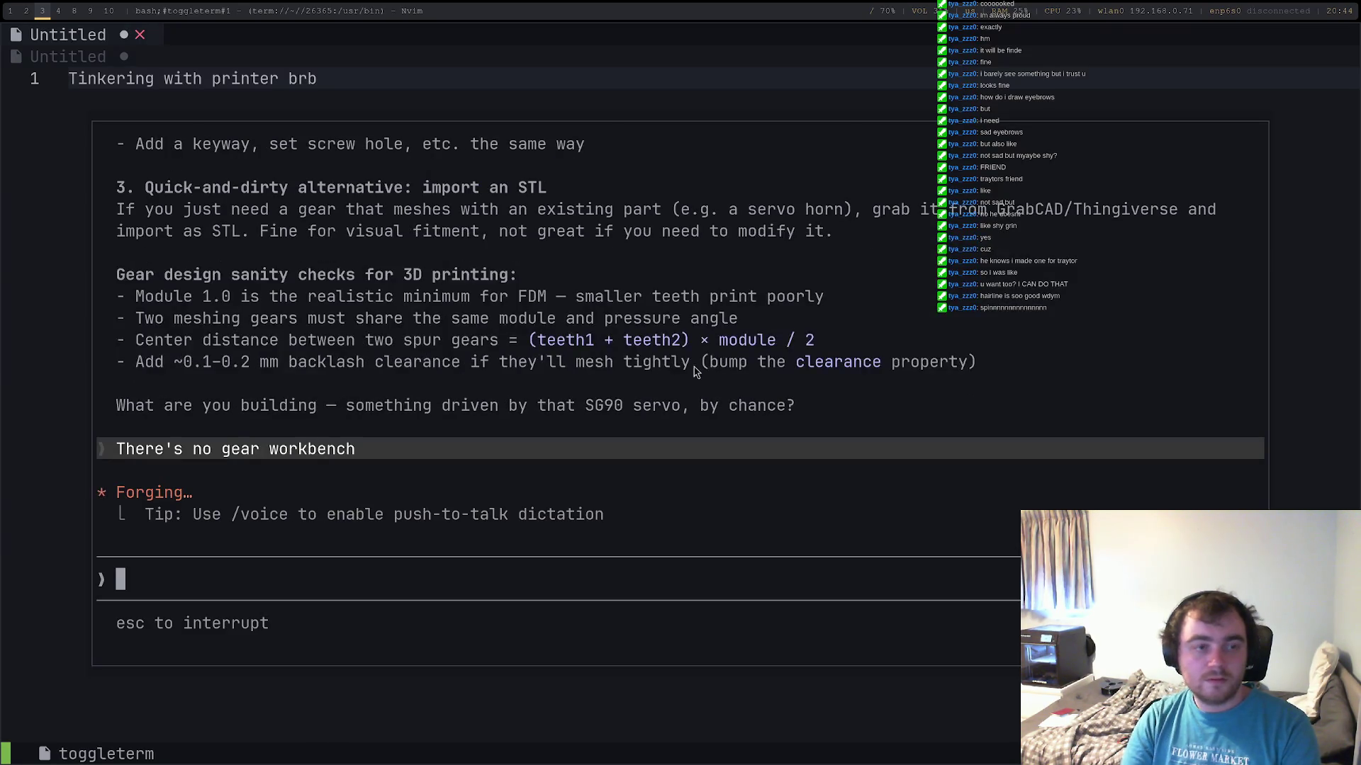
{"action": "key", "text": "super+2"}
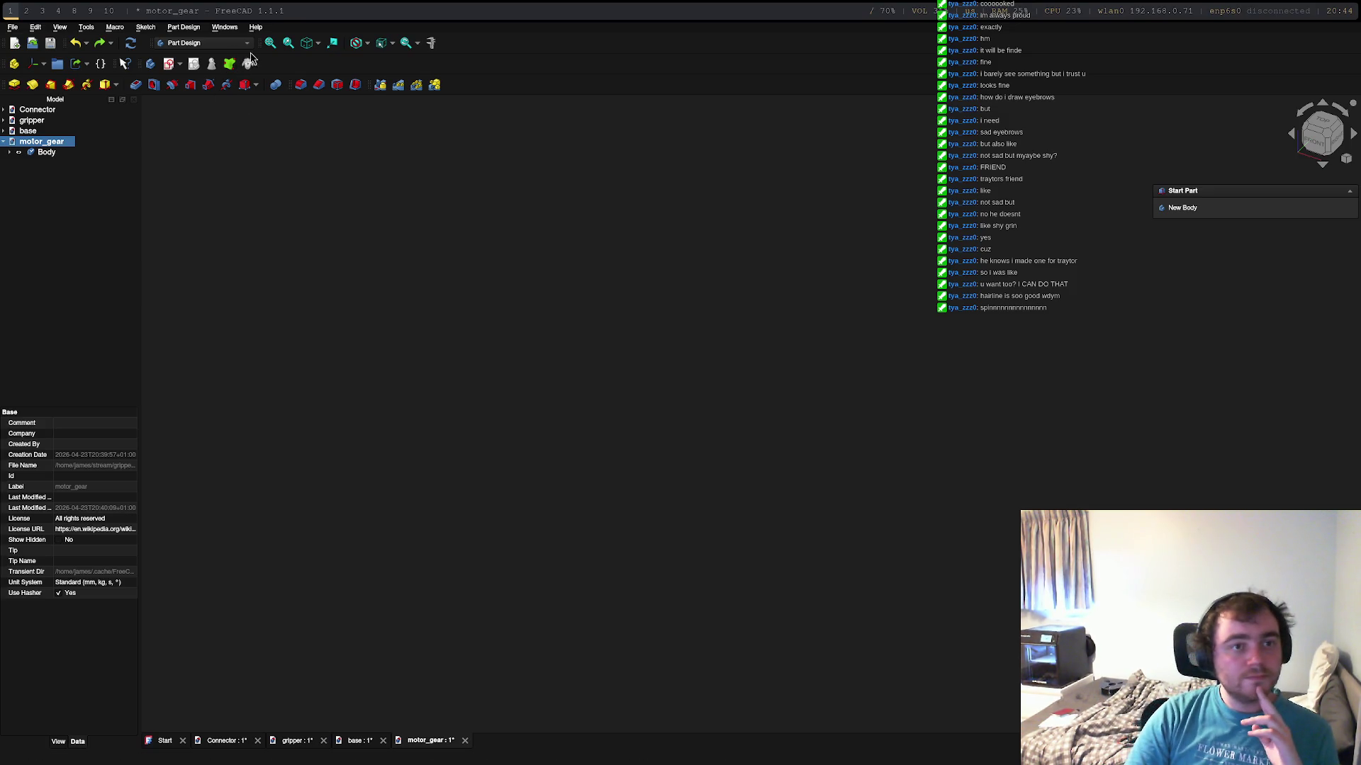
Step: Look through the Body's context actions and the Help menu without changes, then switch to the assistant chat
{"action": "left_click", "coordinate": [43, 153]}
{"action": "right_click", "coordinate": [41, 158]}
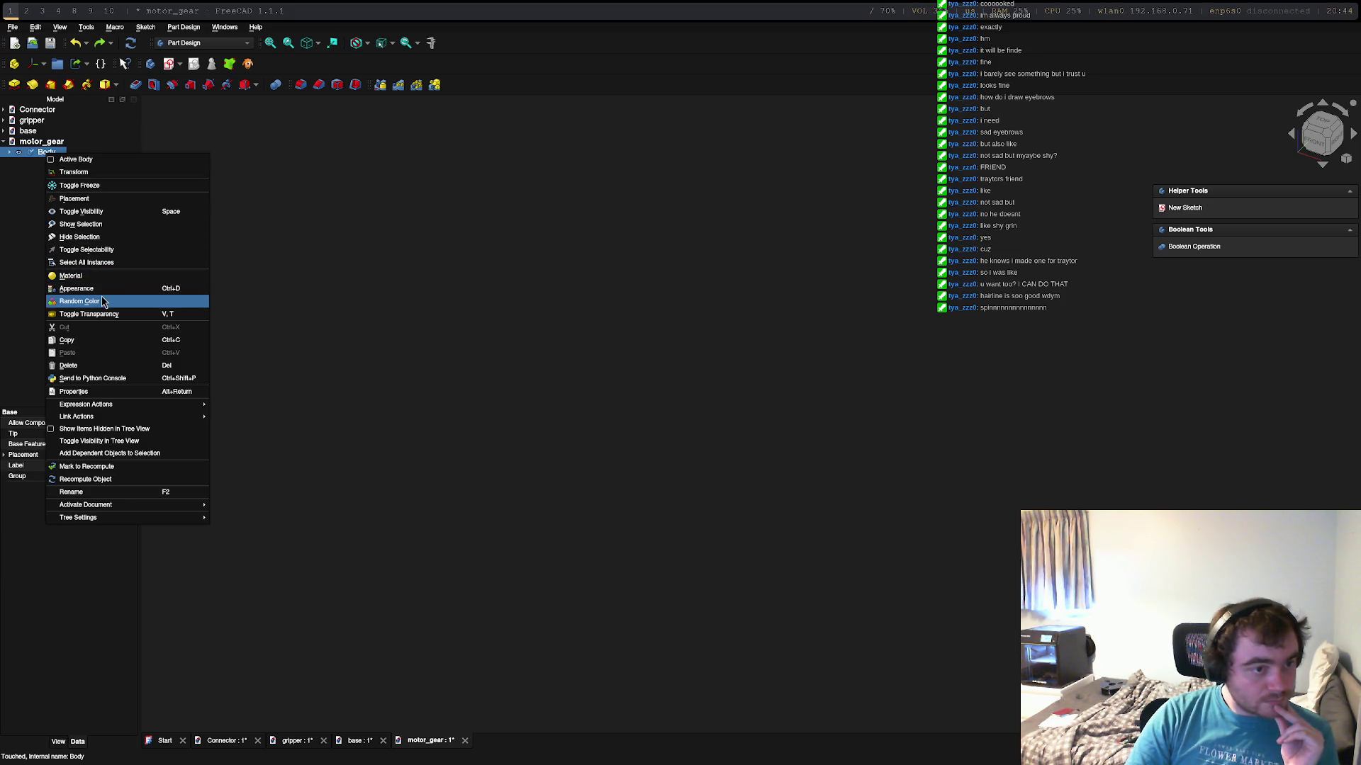
{"action": "left_click", "coordinate": [350, 209]}
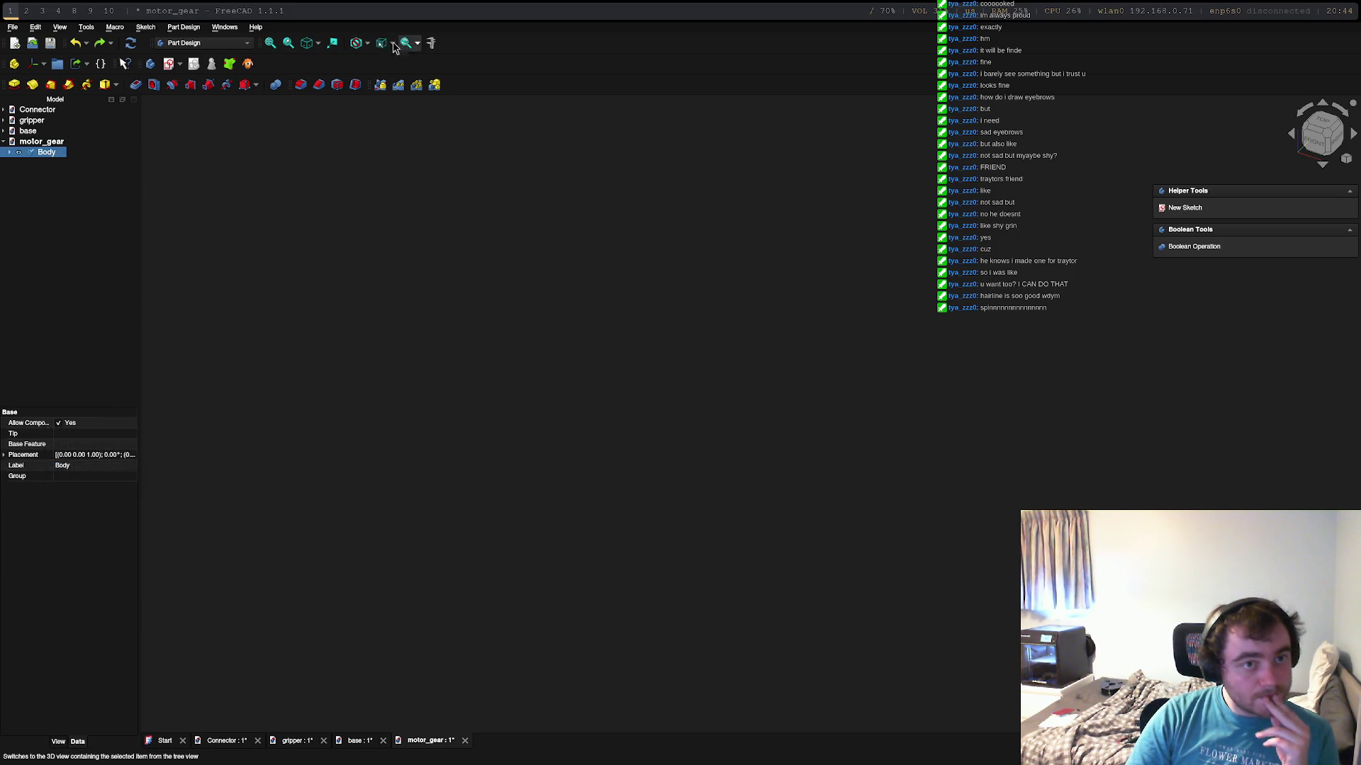
{"action": "left_click", "coordinate": [256, 30]}
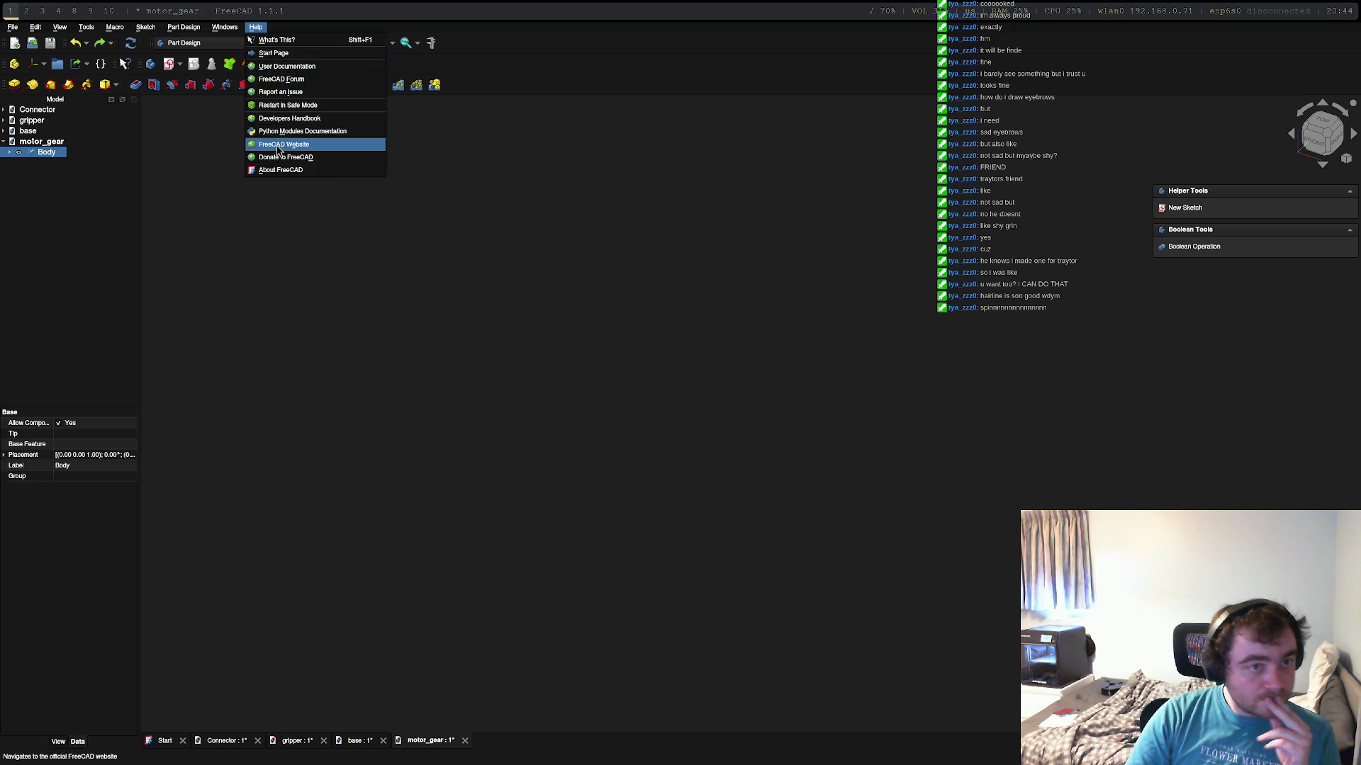
{"action": "key", "text": "Escape"}
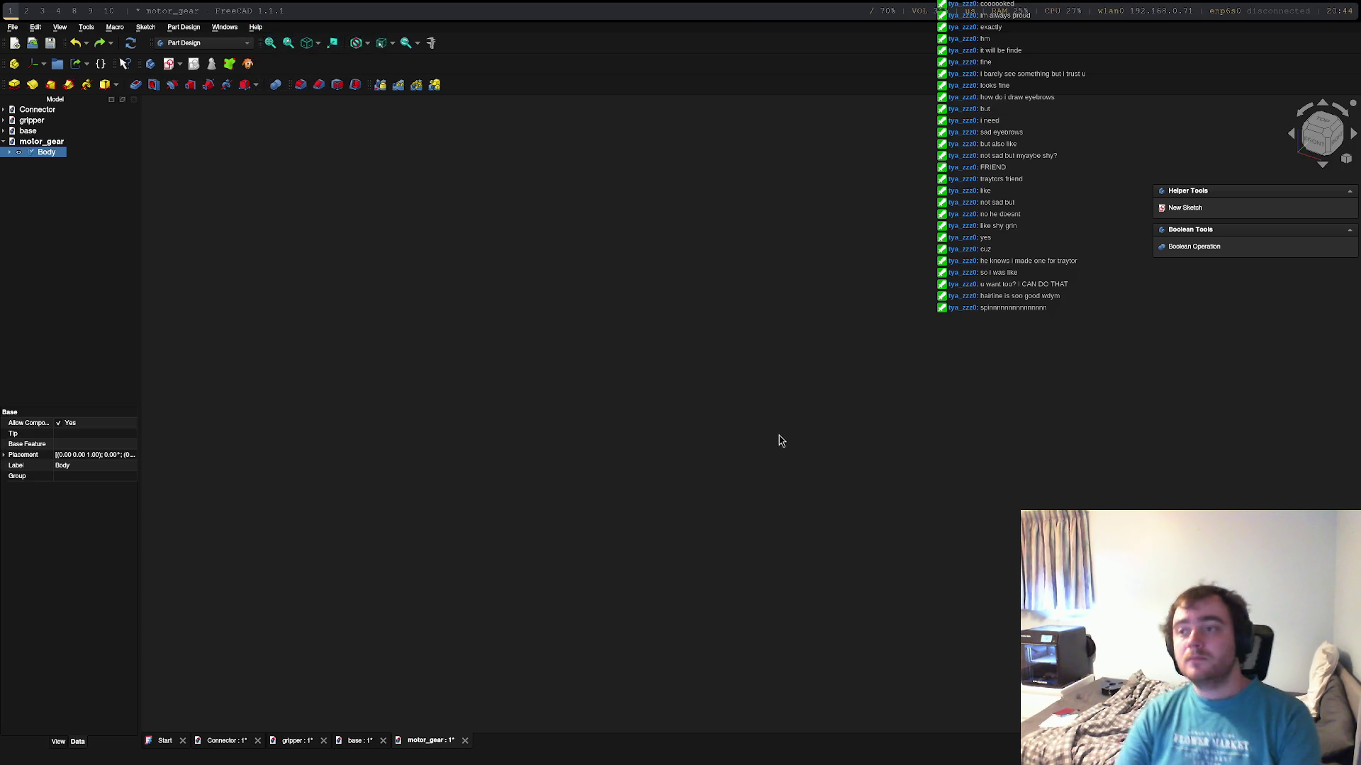
{"action": "key", "text": "super+Left"}
{"action": "key", "text": "super+Left"}
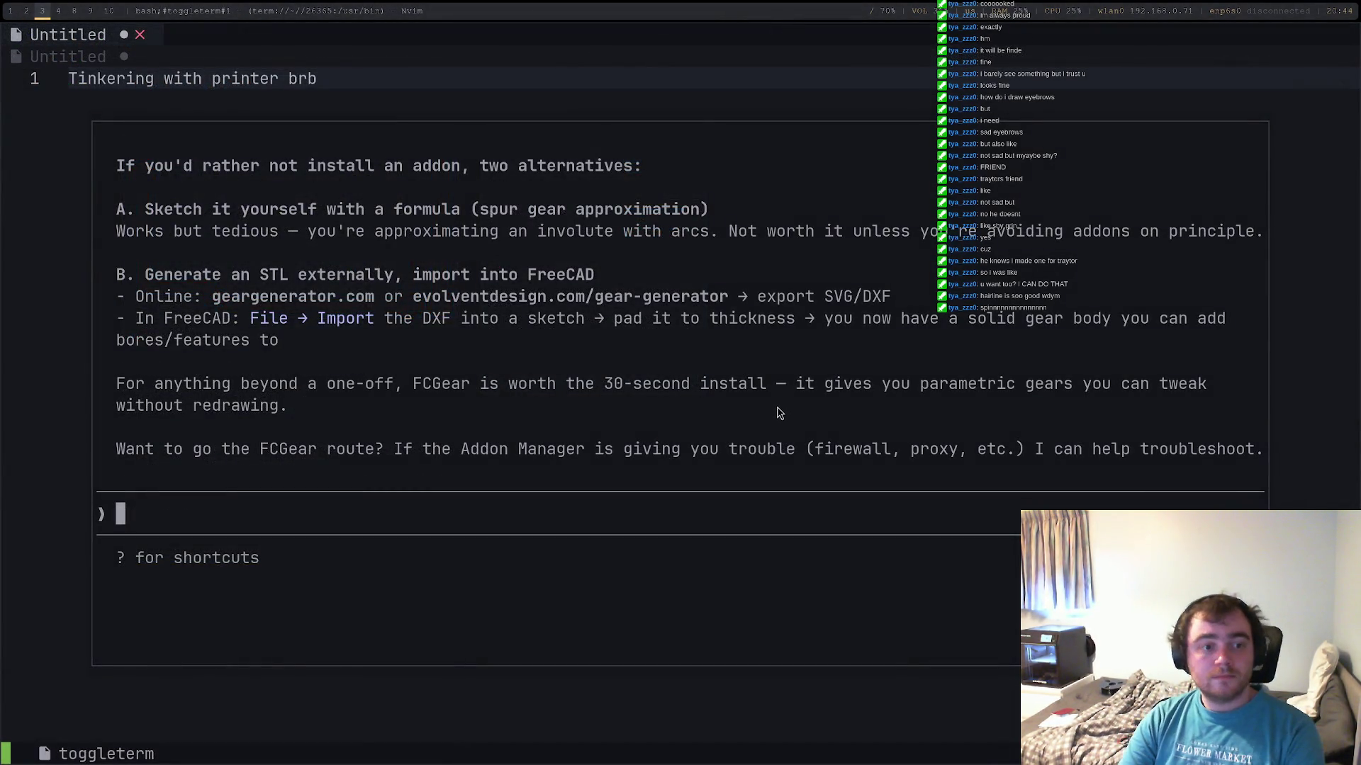
{"action": "scroll", "coordinate": [486, 372], "scroll_direction": "up", "scroll_amount": 3}
{"action": "scroll", "coordinate": [486, 372], "scroll_direction": "up", "scroll_amount": 3}
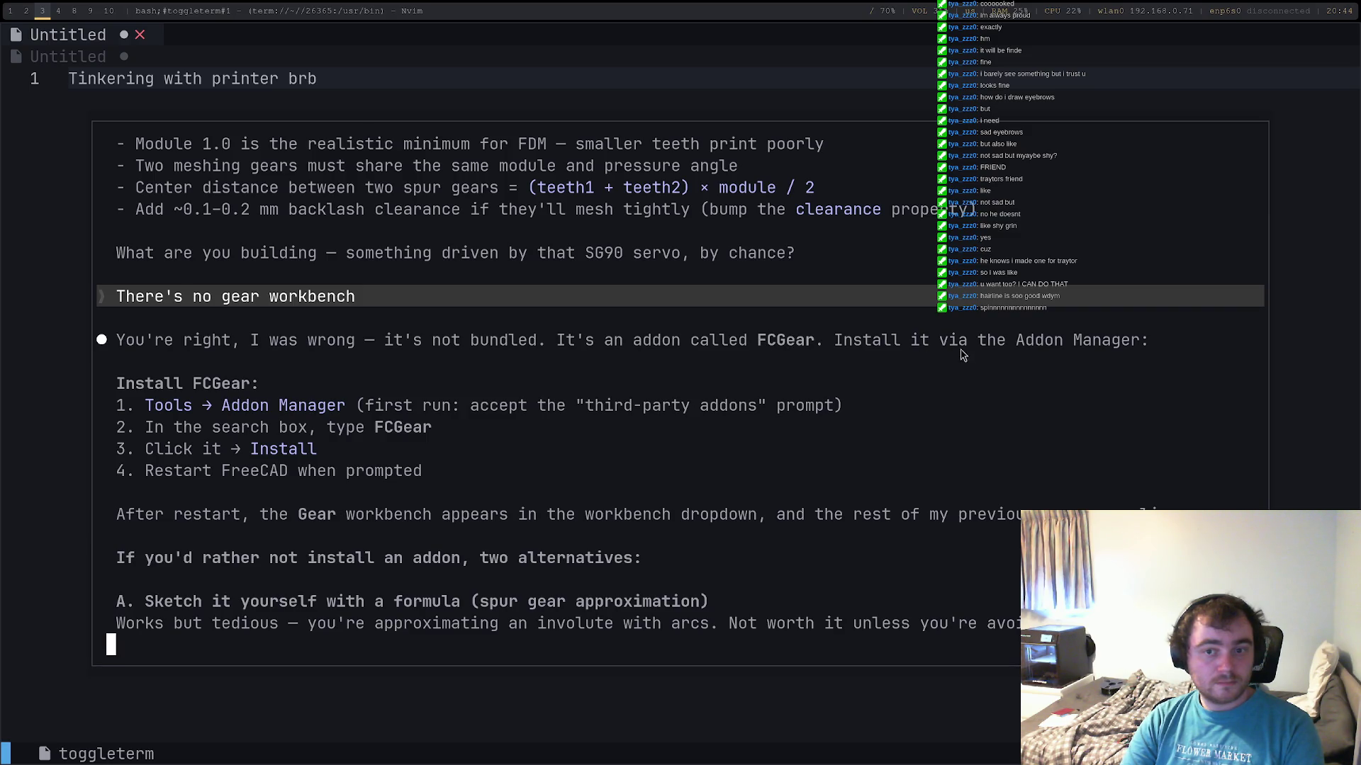
{"action": "scroll", "coordinate": [606, 405], "scroll_direction": "down", "scroll_amount": 3}
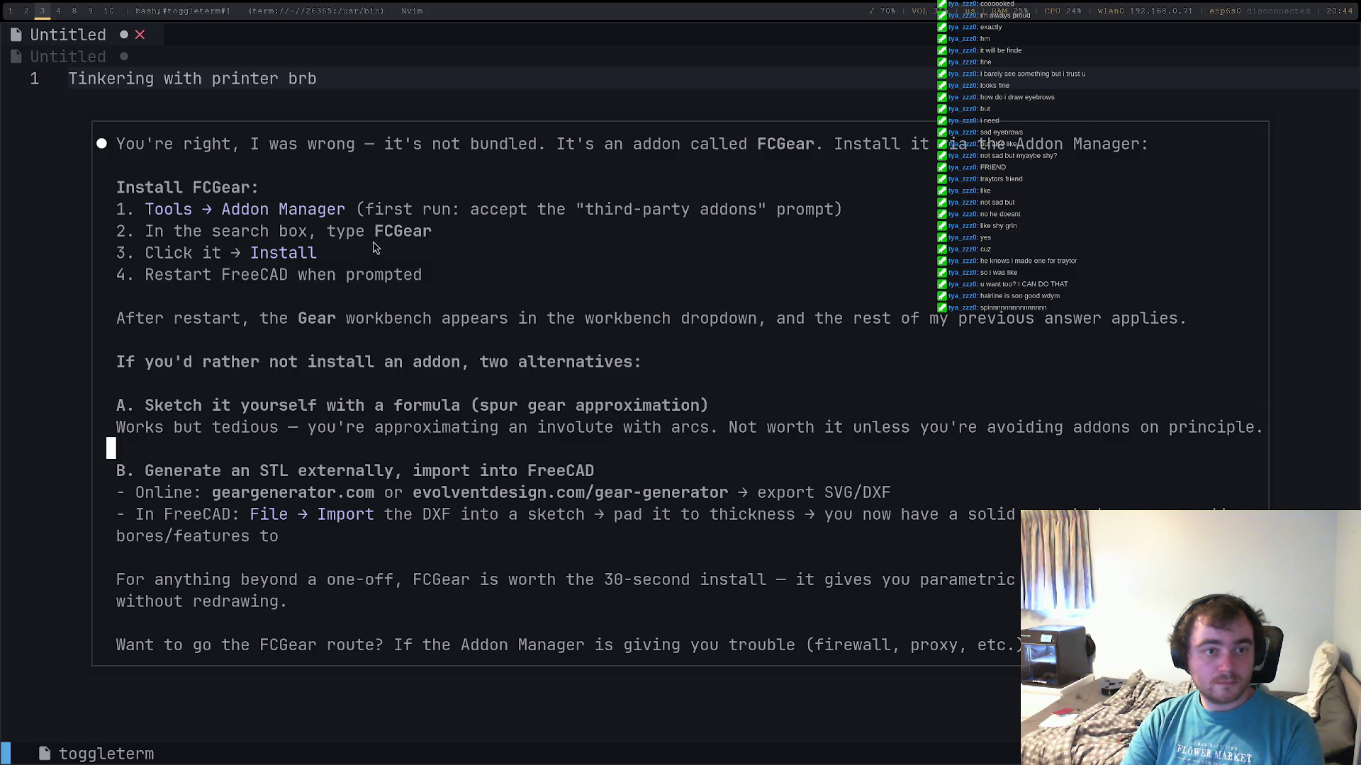
Step: Review the assistant's FCGear install answer across workspaces and return to FreeCAD's motor_gear document
{"action": "key", "text": "super+1"}
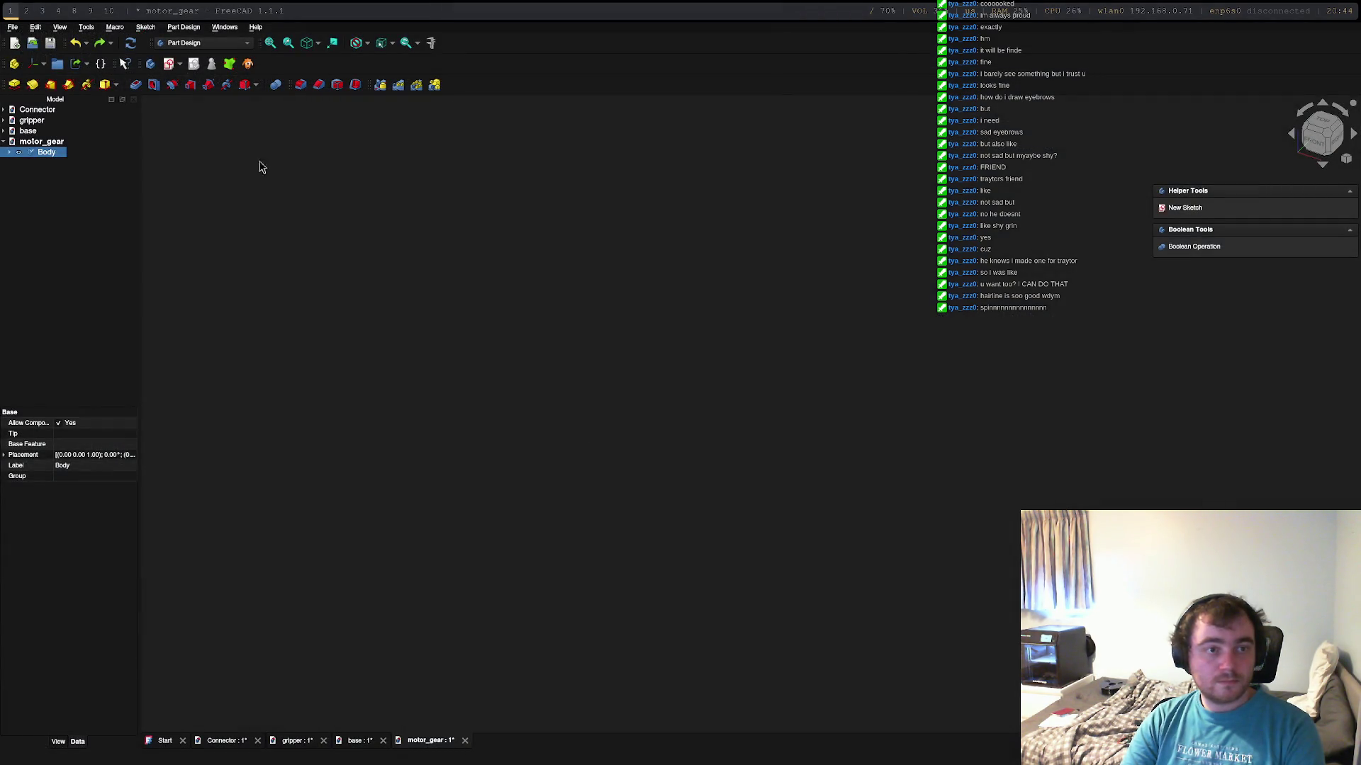
{"action": "key", "text": "super+2"}
{"action": "key", "text": "super+3"}
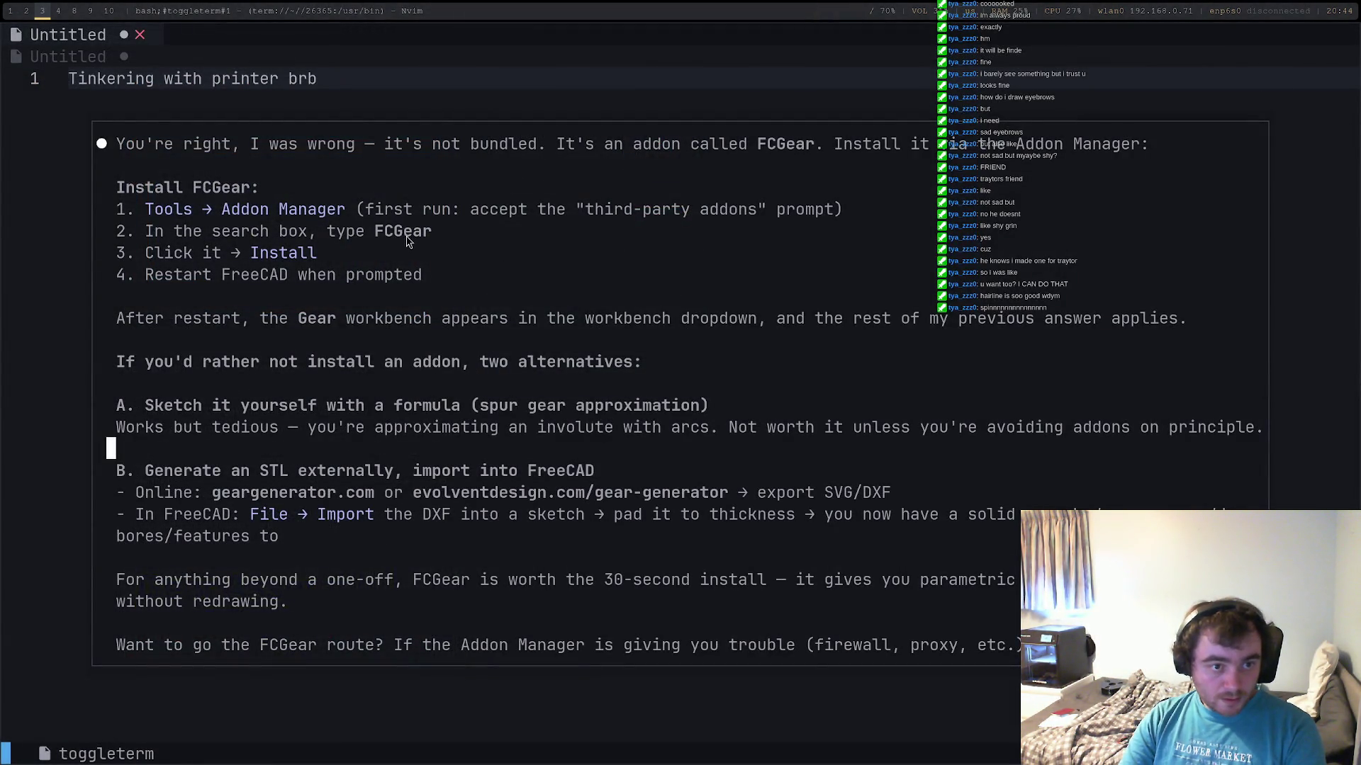
{"action": "key", "text": "super+1"}
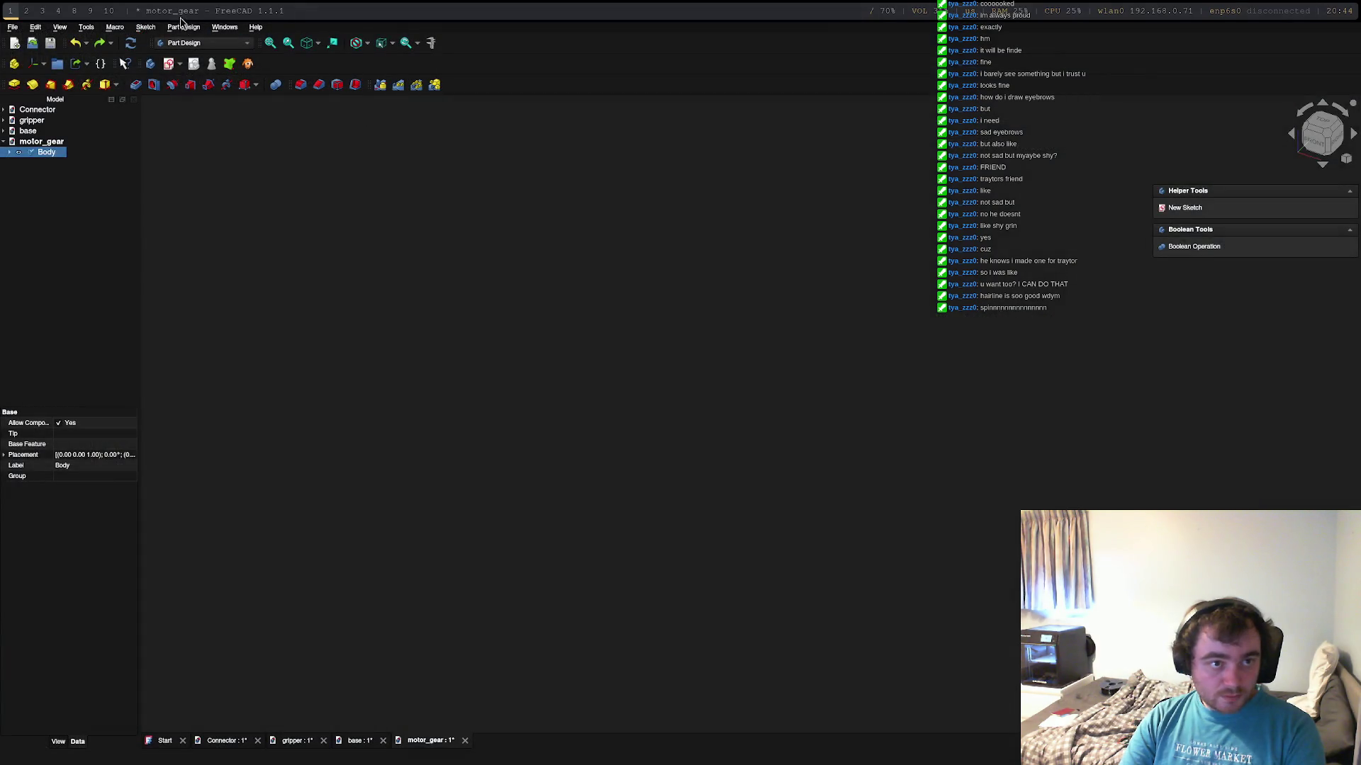
Step: Launch the Addon Manager, accept the third-party warning and find the freecad.gears workbench
{"action": "left_click", "coordinate": [86, 27]}
{"action": "left_click", "coordinate": [112, 42]}
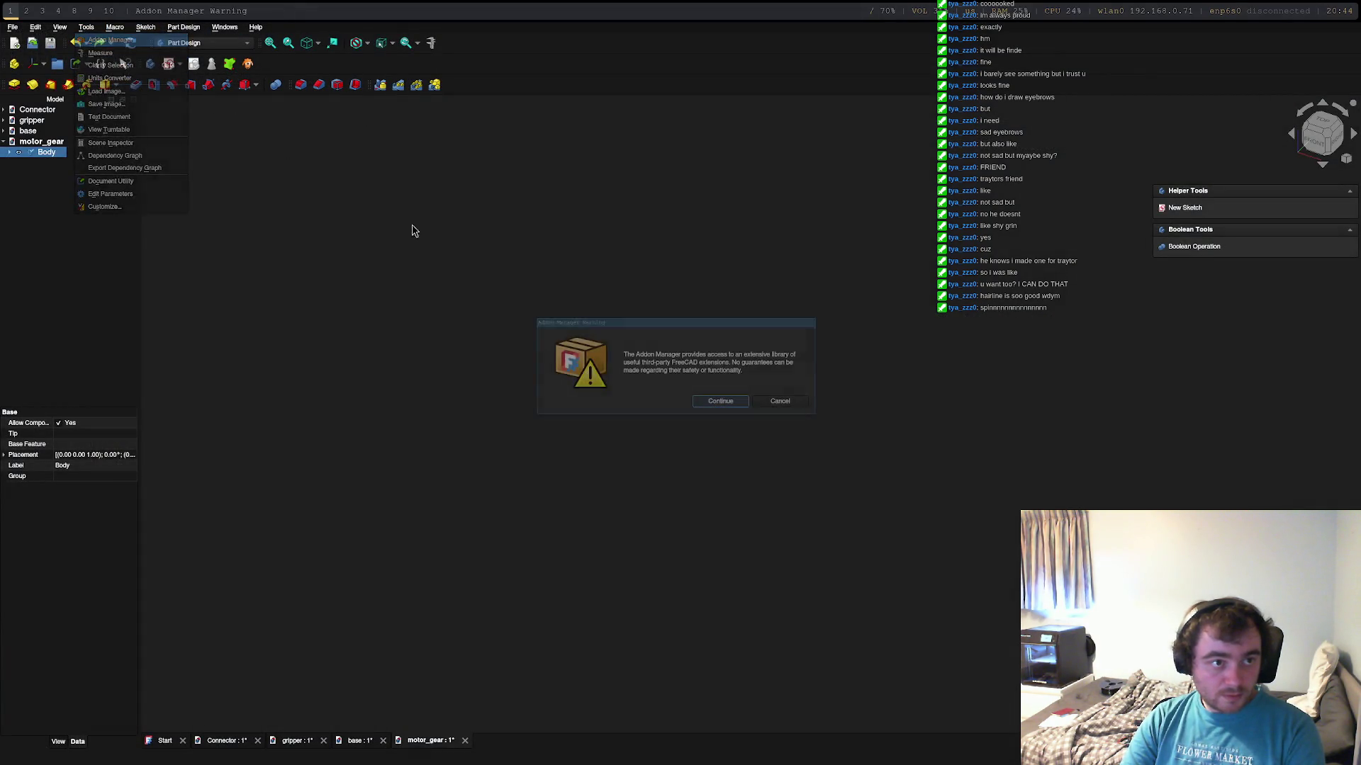
{"action": "left_click", "coordinate": [721, 402]}
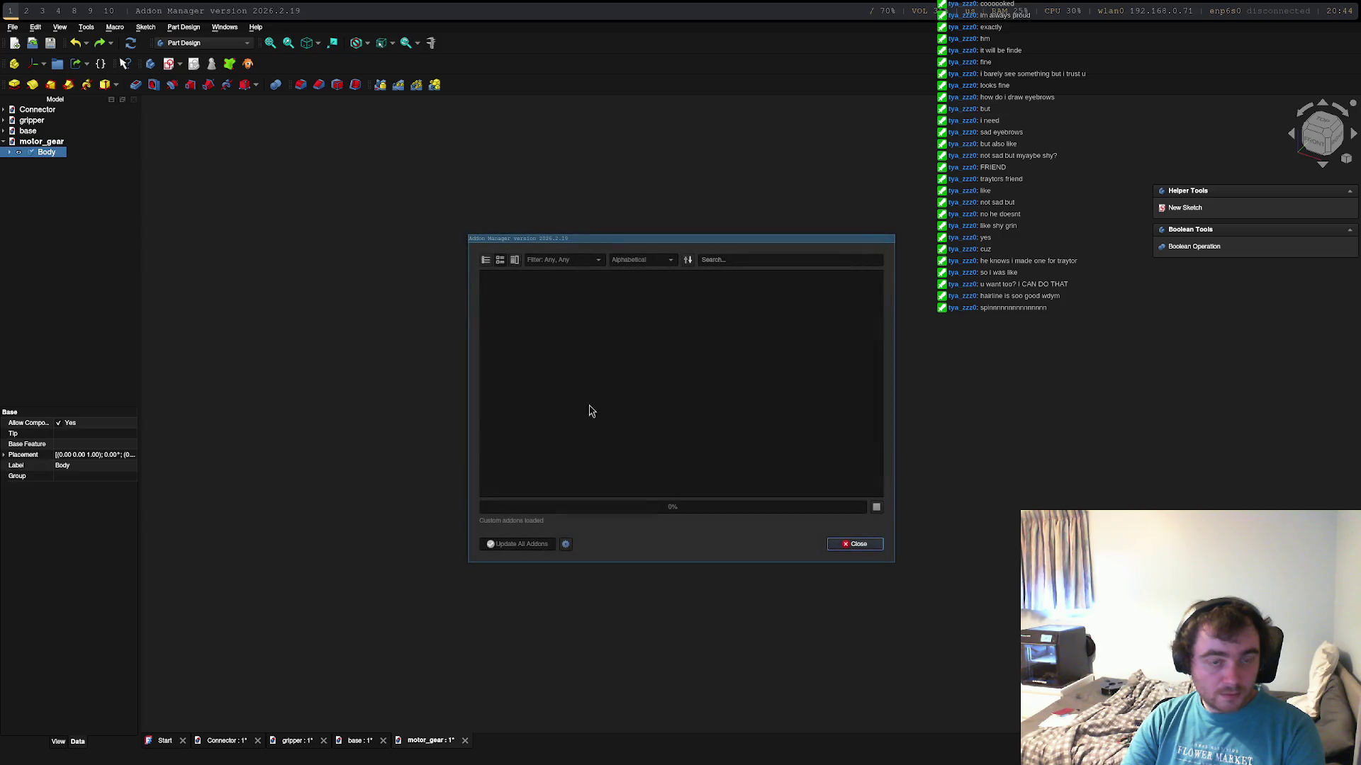
{"action": "left_click", "coordinate": [733, 262]}
{"action": "type", "text": "fogr"}
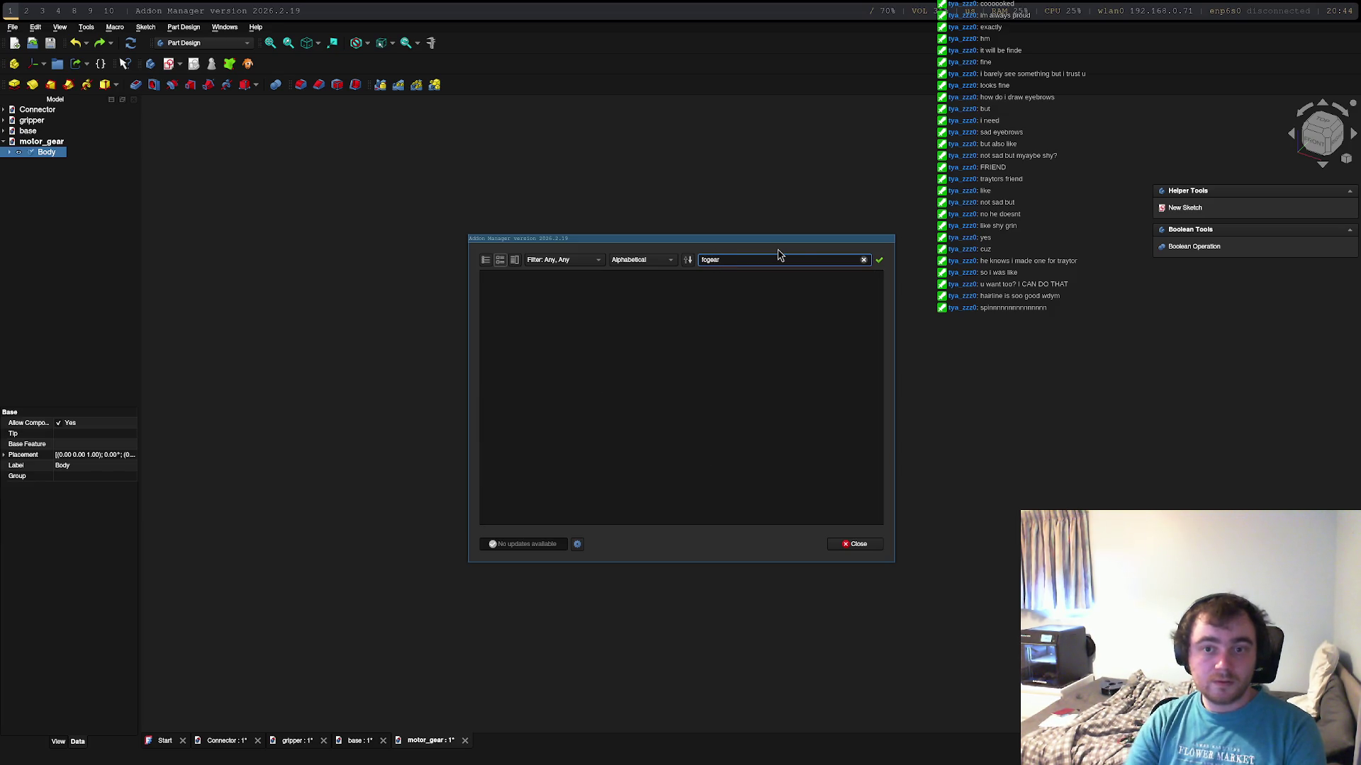
{"action": "type", "text": "gear"}
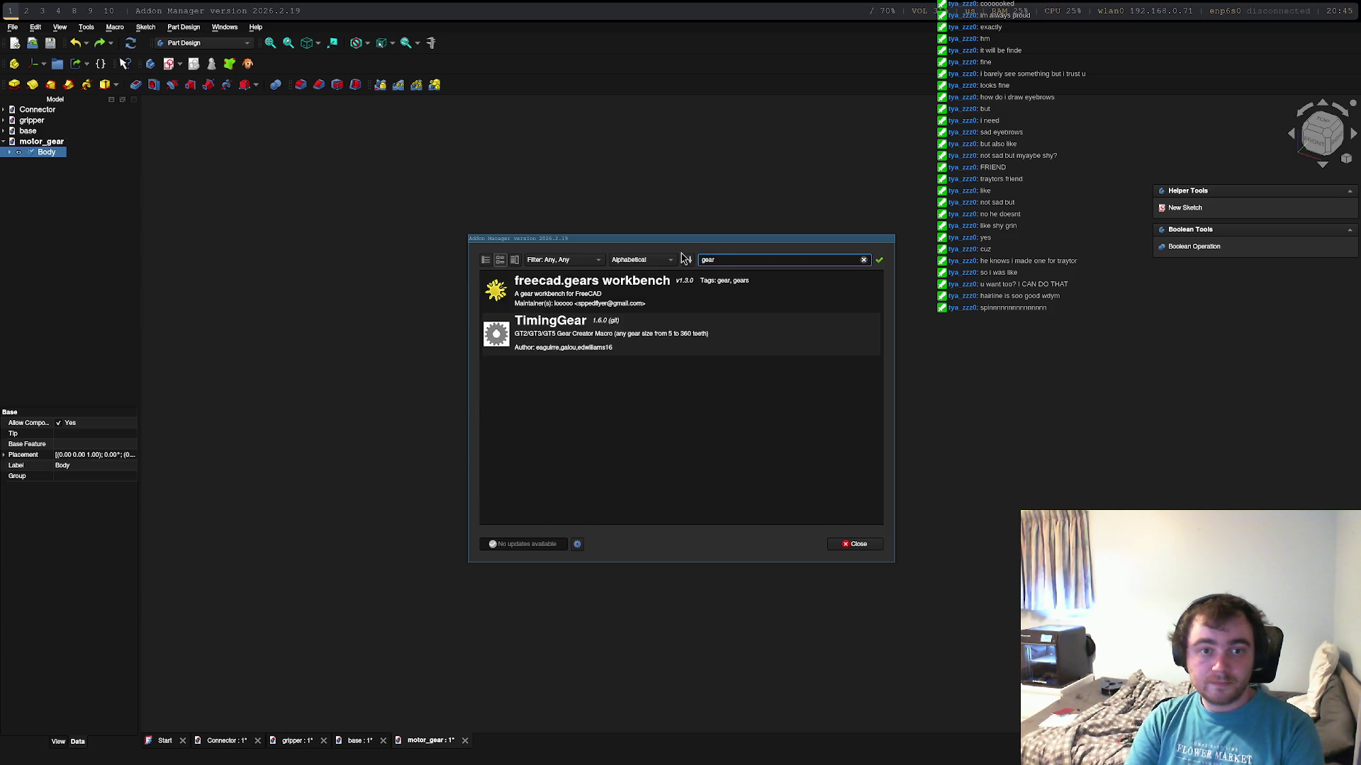
{"action": "left_click", "coordinate": [636, 288]}
{"action": "scroll", "coordinate": [569, 425], "scroll_direction": "down", "scroll_amount": 1}
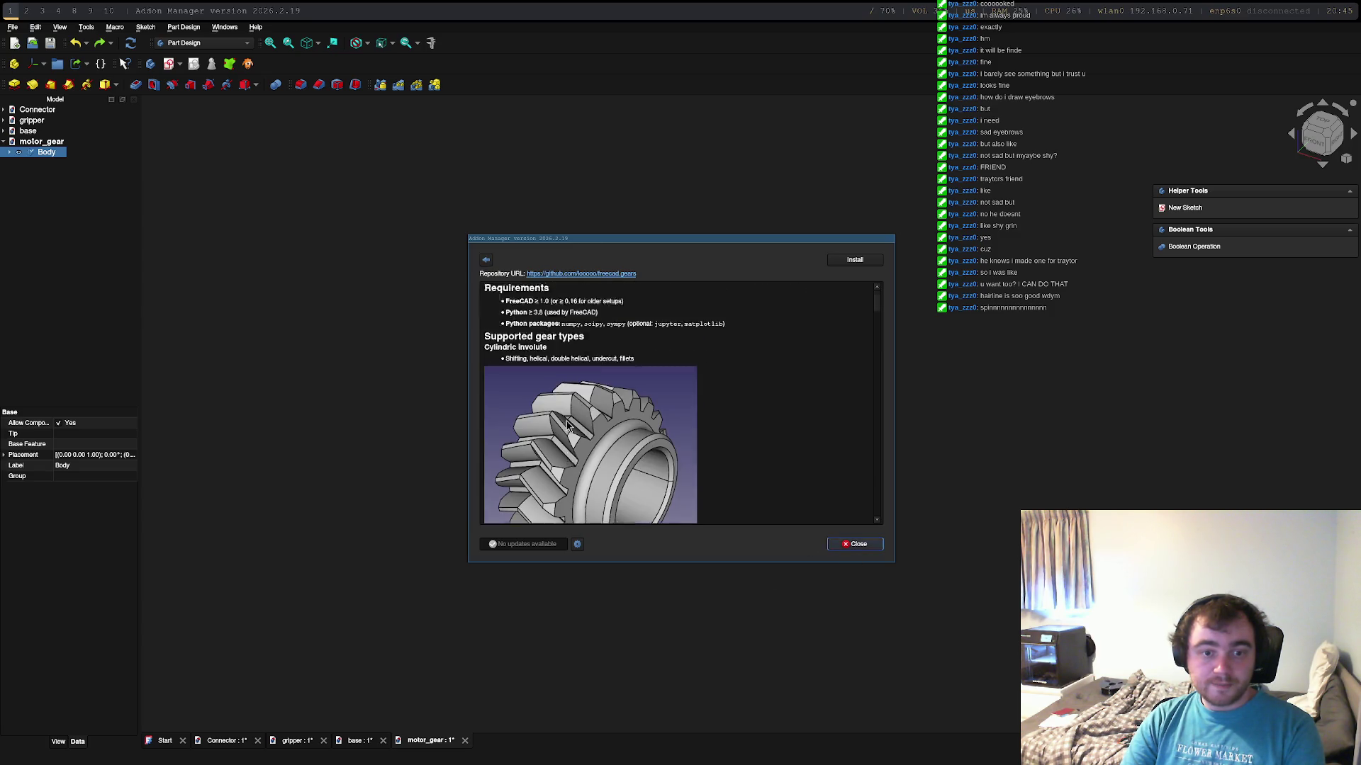
{"action": "scroll", "coordinate": [569, 426], "scroll_direction": "down", "scroll_amount": 3}
{"action": "left_click_drag", "start_coordinate": [879, 316], "coordinate": [870, 449]}
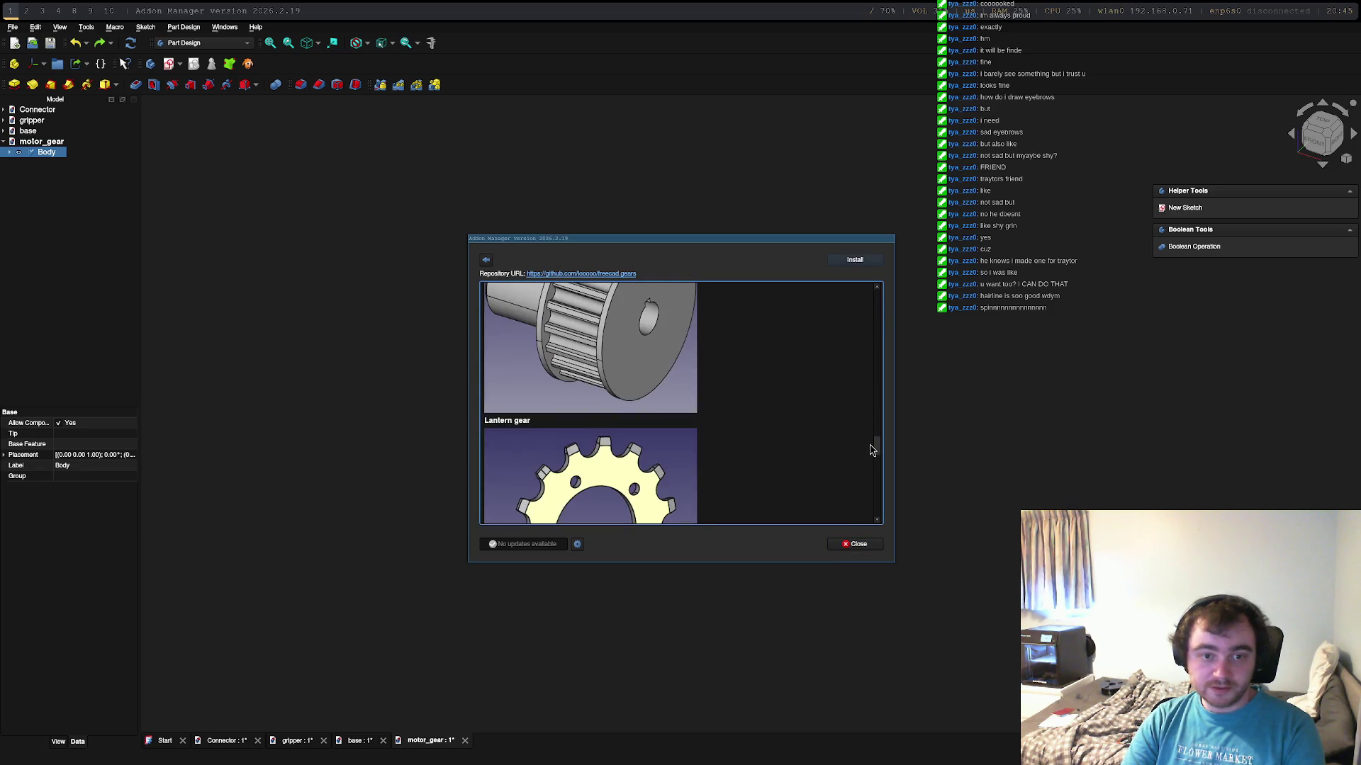
{"action": "mouse_move", "coordinate": [871, 449]}
{"action": "left_mouse_down"}
{"action": "mouse_move", "coordinate": [866, 521]}
{"action": "mouse_move", "coordinate": [877, 292]}
{"action": "left_mouse_up"}
Step: Install the FreeCAD Gears addon, dismiss the success message and close the Addon Manager
{"action": "left_click", "coordinate": [856, 260]}
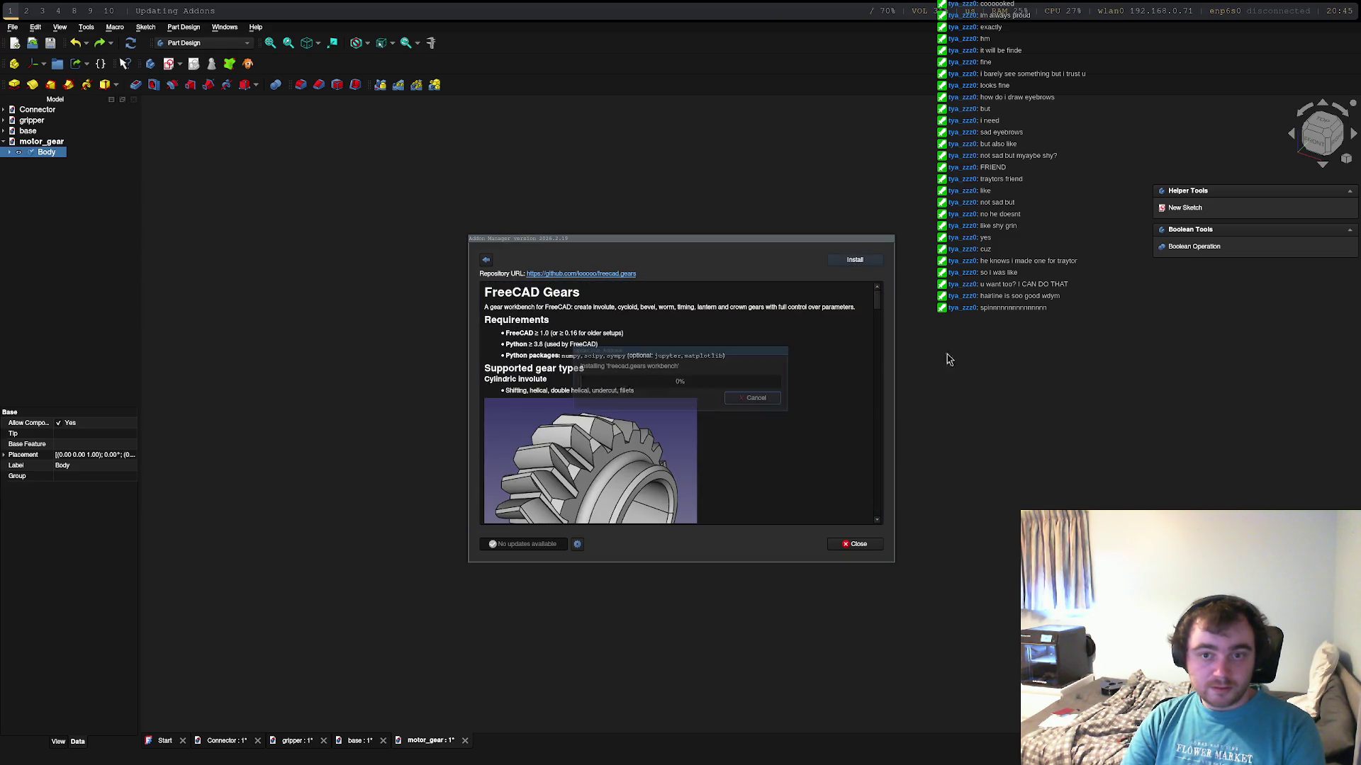
{"action": "left_click", "coordinate": [738, 417]}
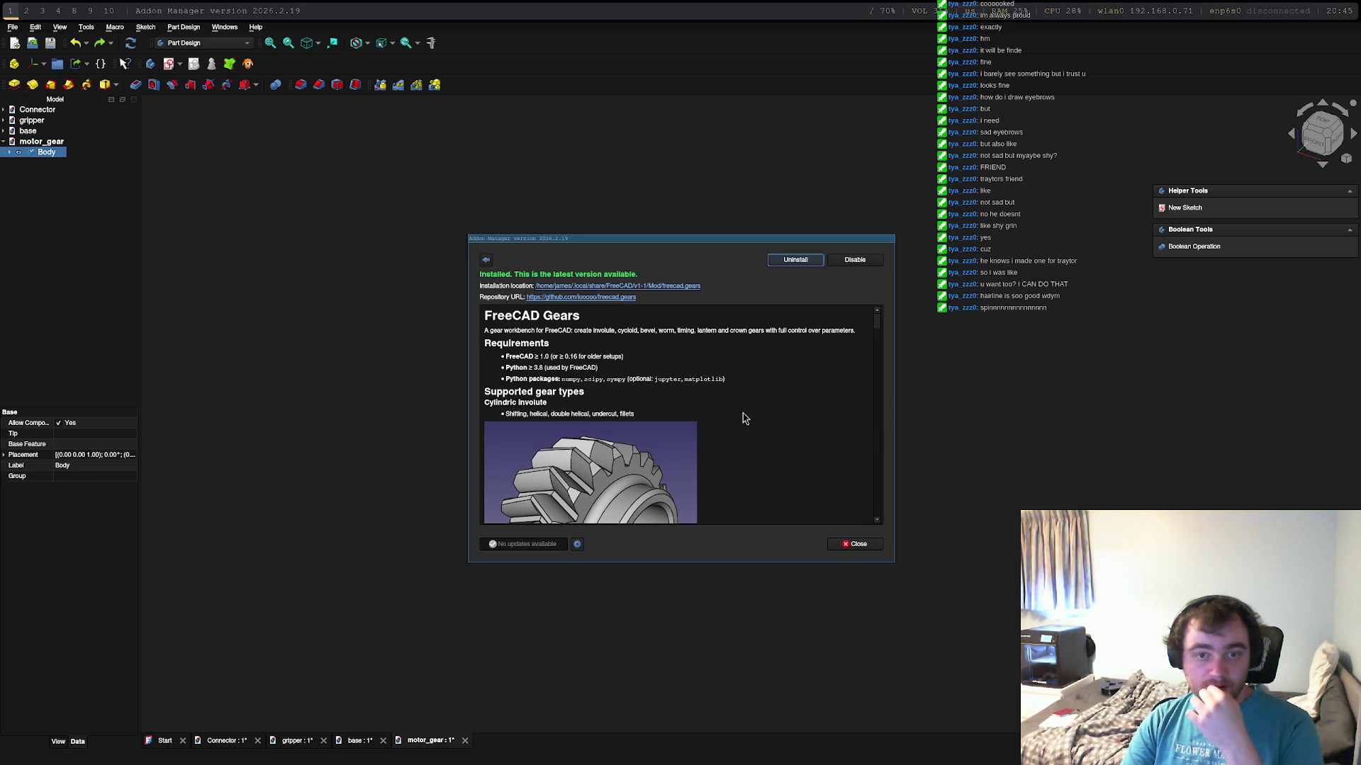
{"action": "left_click", "coordinate": [857, 545]}
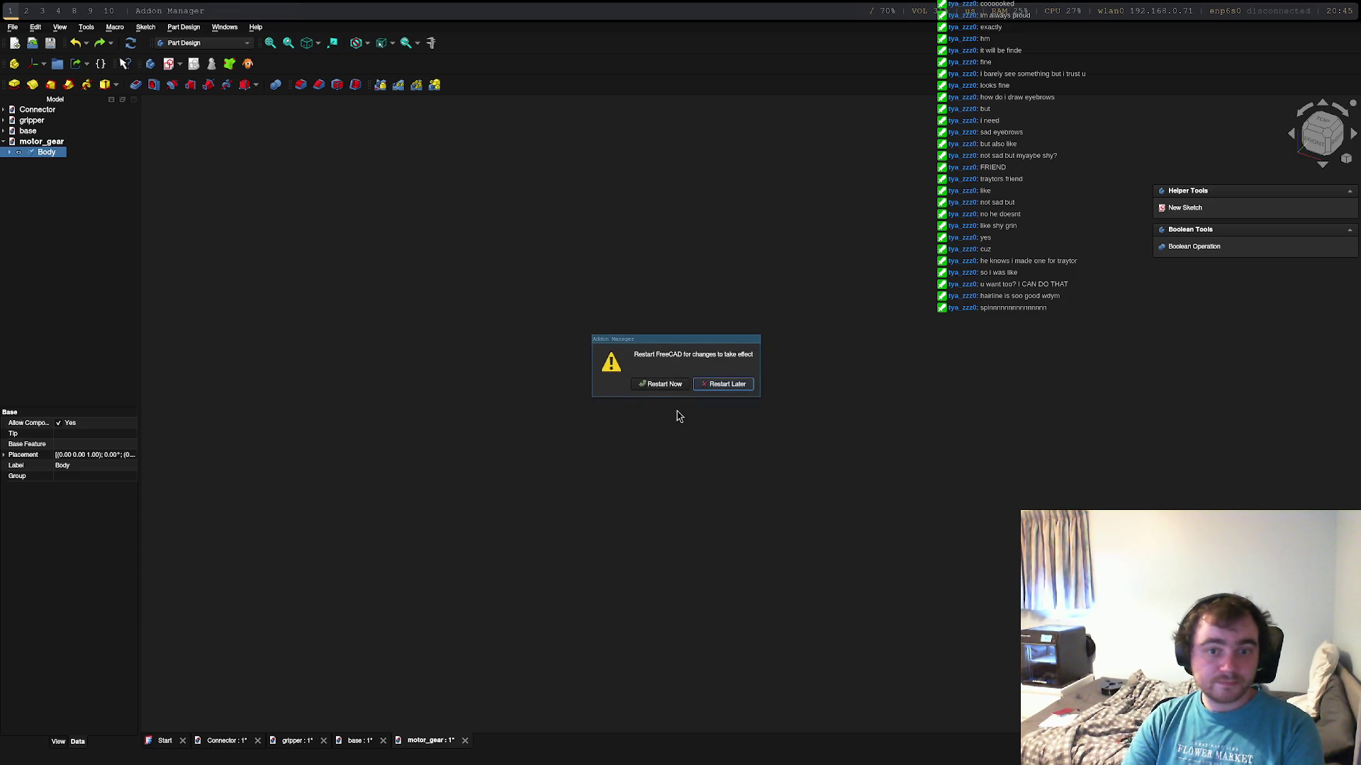
Step: Restart FreeCAD now, saving motor_gear, Connector and the remaining documents on the way out
{"action": "left_click", "coordinate": [673, 390]}
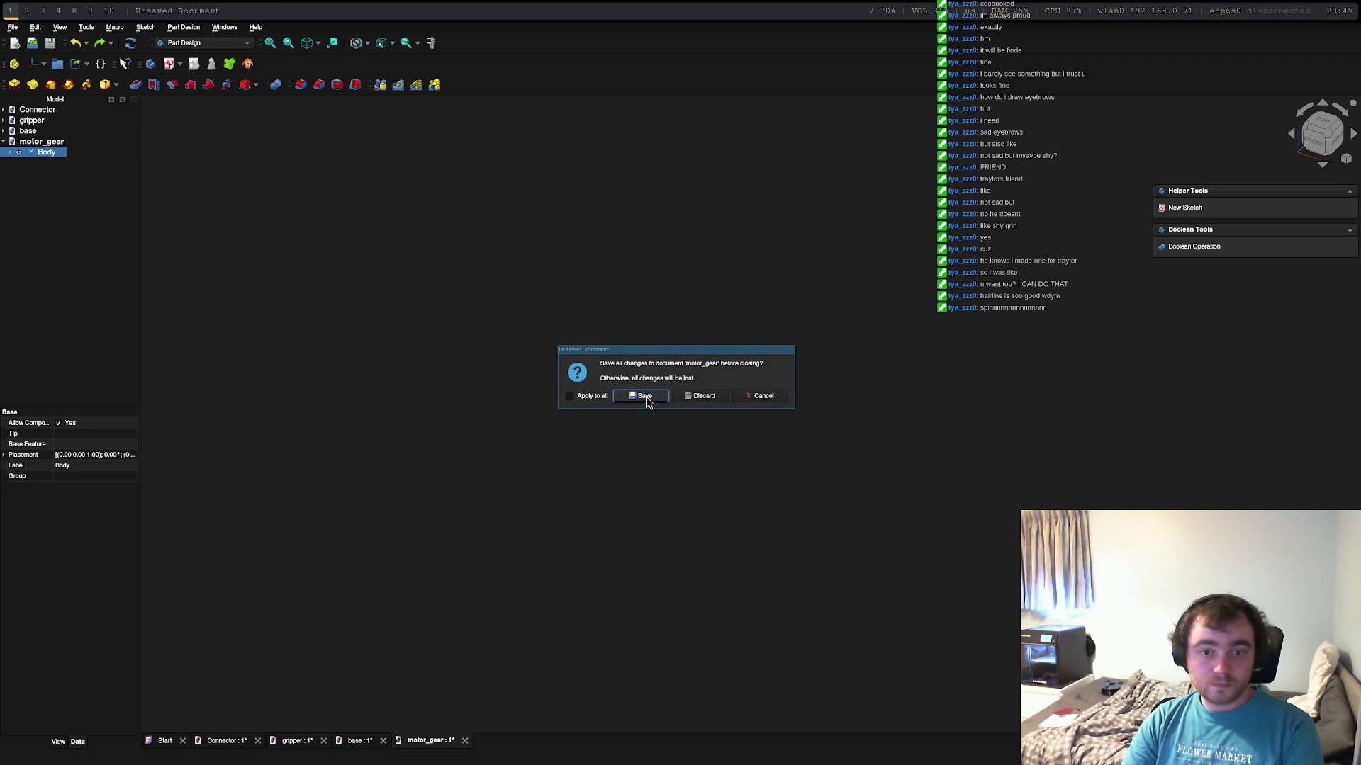
{"action": "left_click", "coordinate": [647, 400]}
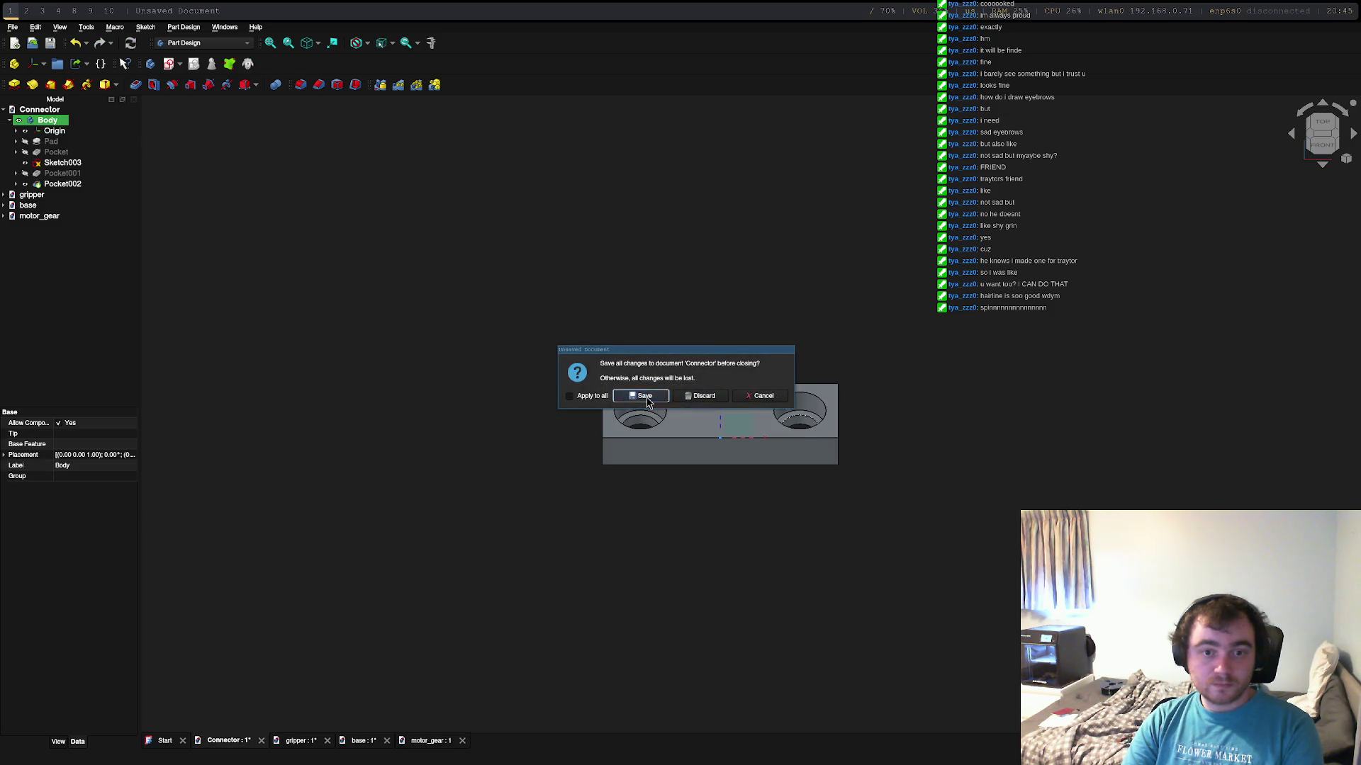
{"action": "left_click", "coordinate": [646, 400]}
{"action": "left_click", "coordinate": [647, 401]}
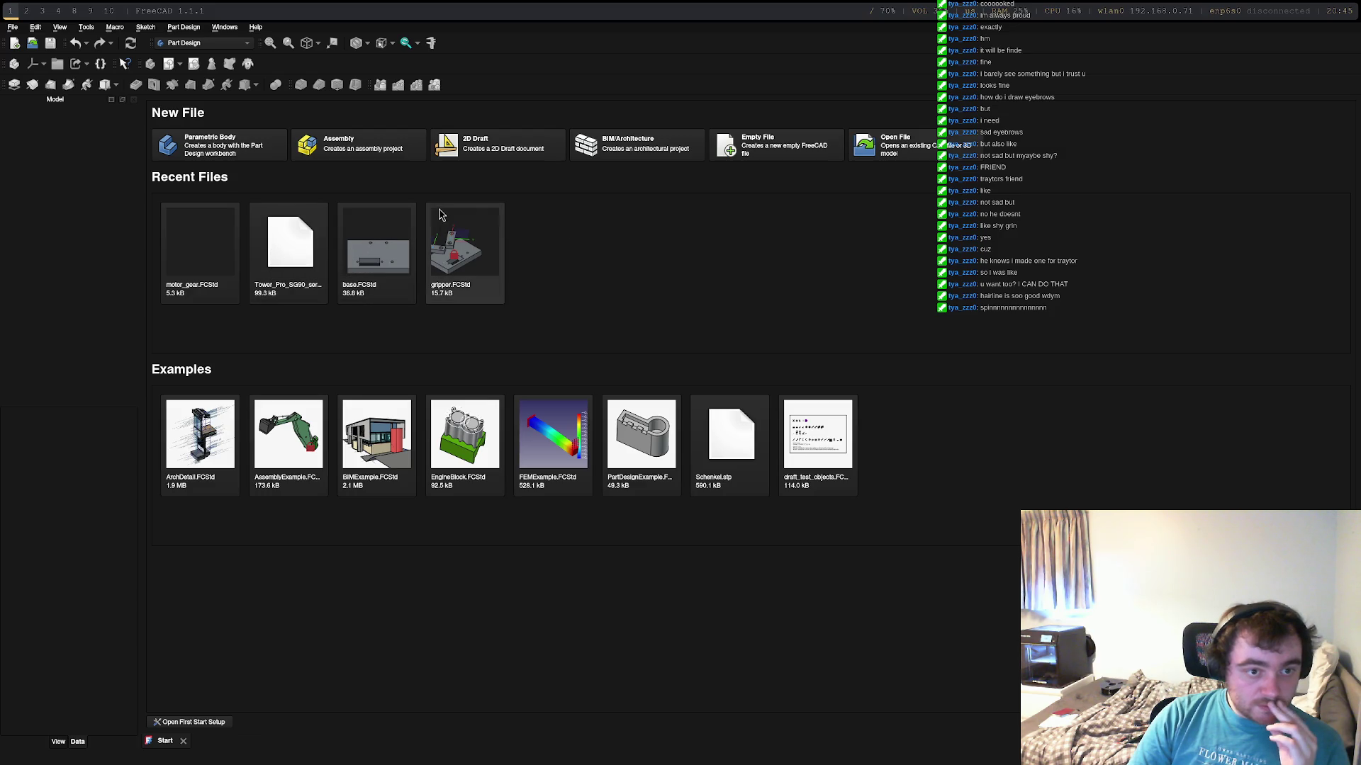
Step: Reopen gripper.FCStd from Recent Files and motor_gear.FCStd via File > Open, selecting its Body
{"action": "left_click", "coordinate": [447, 237]}
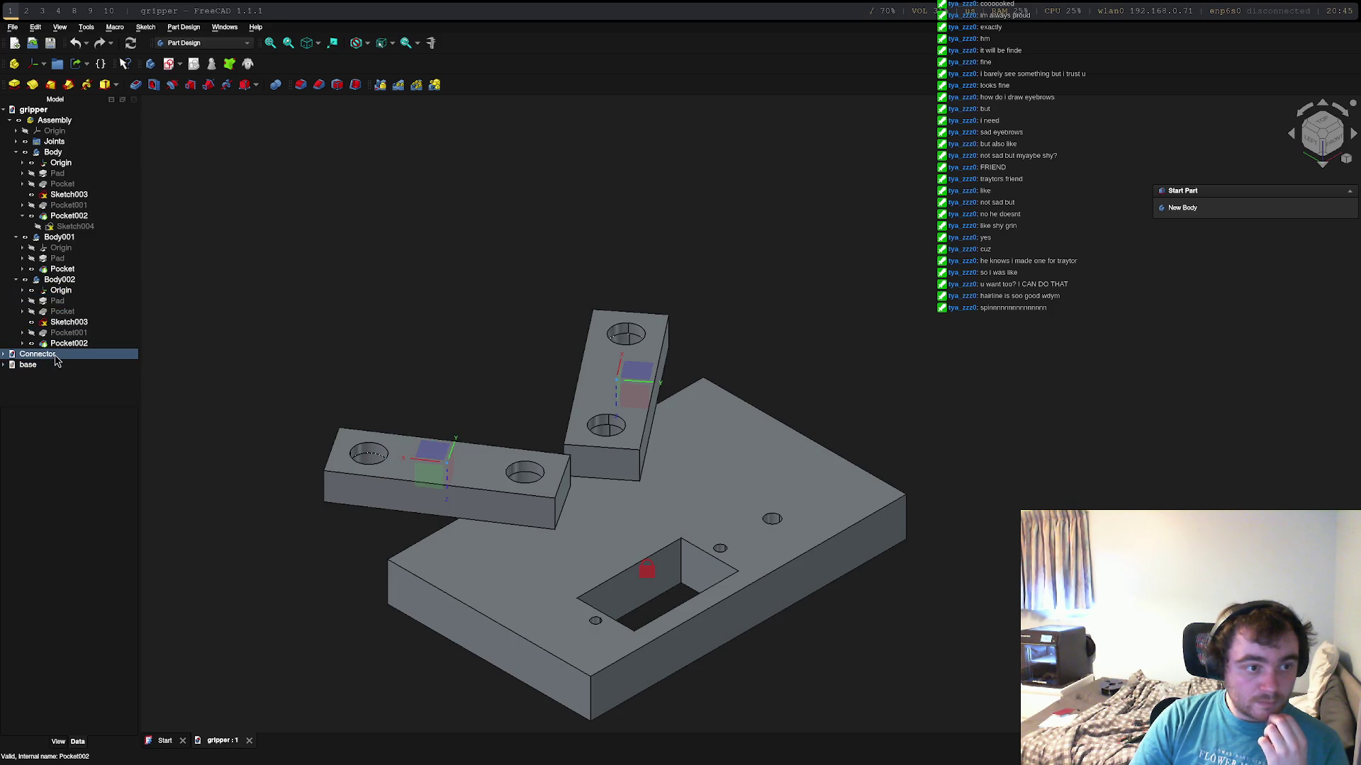
{"action": "left_click", "coordinate": [13, 27]}
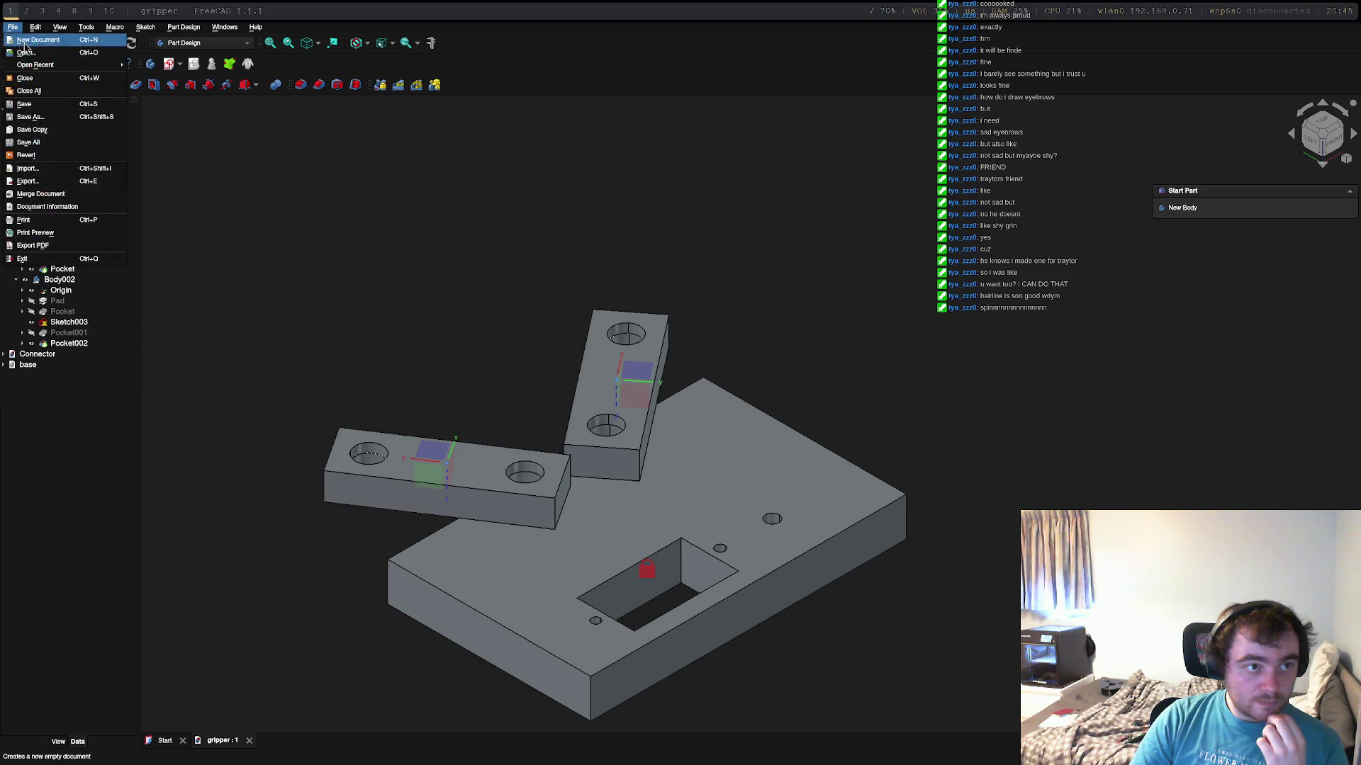
{"action": "left_click", "coordinate": [29, 52]}
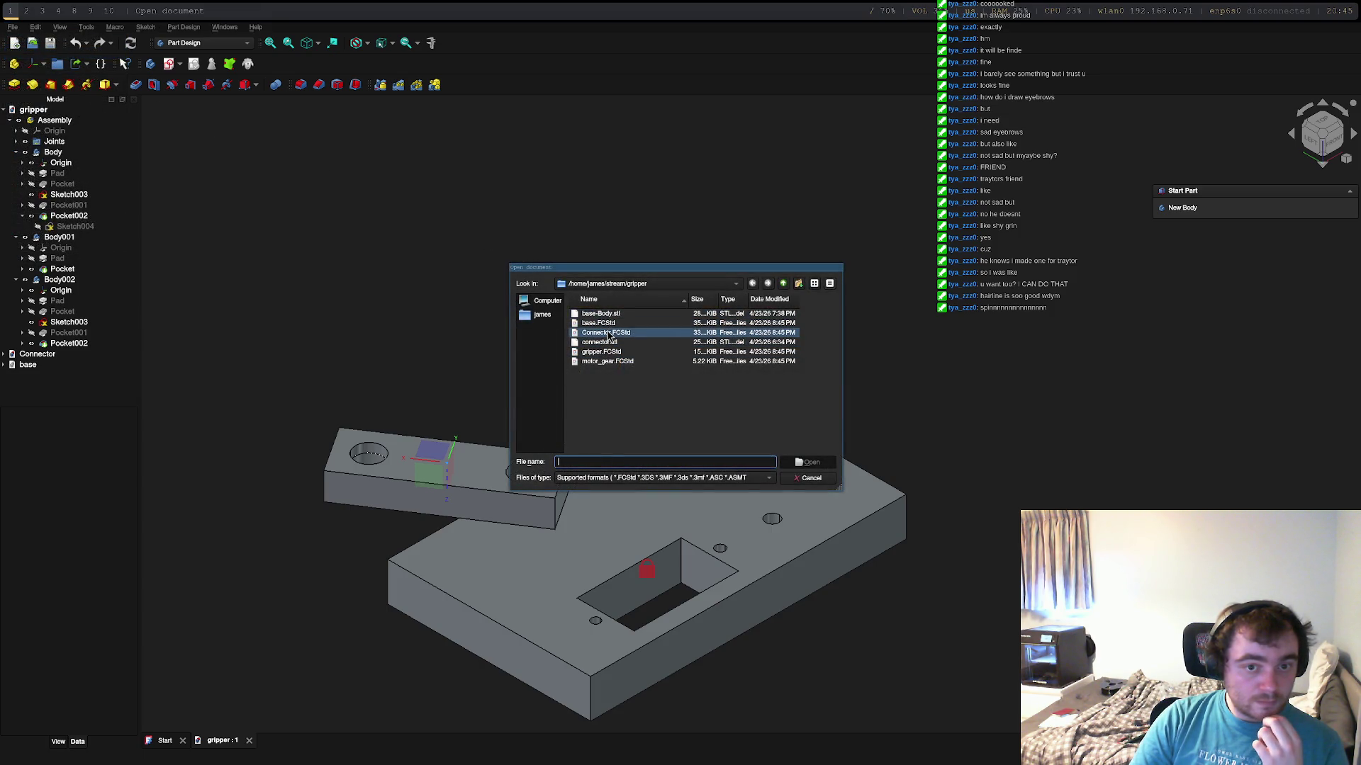
{"action": "double_click", "coordinate": [603, 362]}
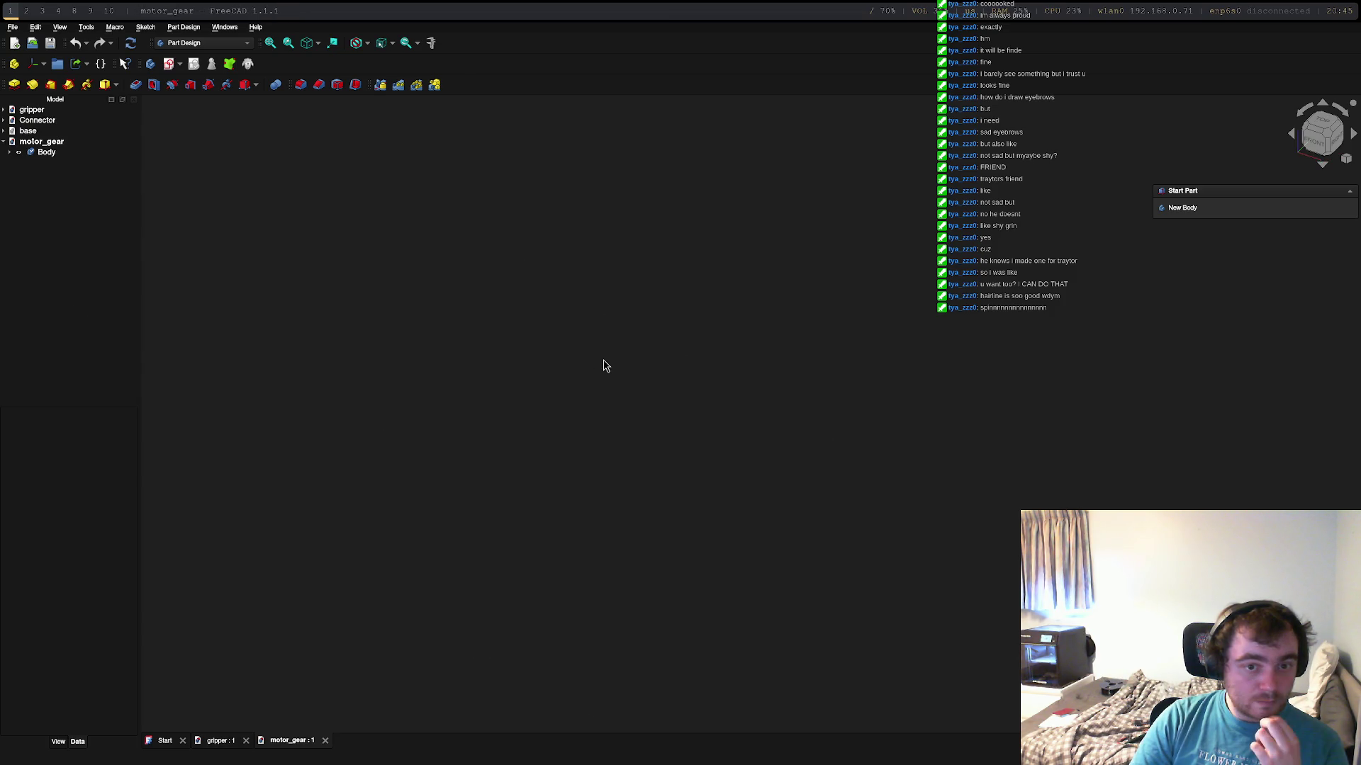
{"action": "left_click", "coordinate": [74, 154]}
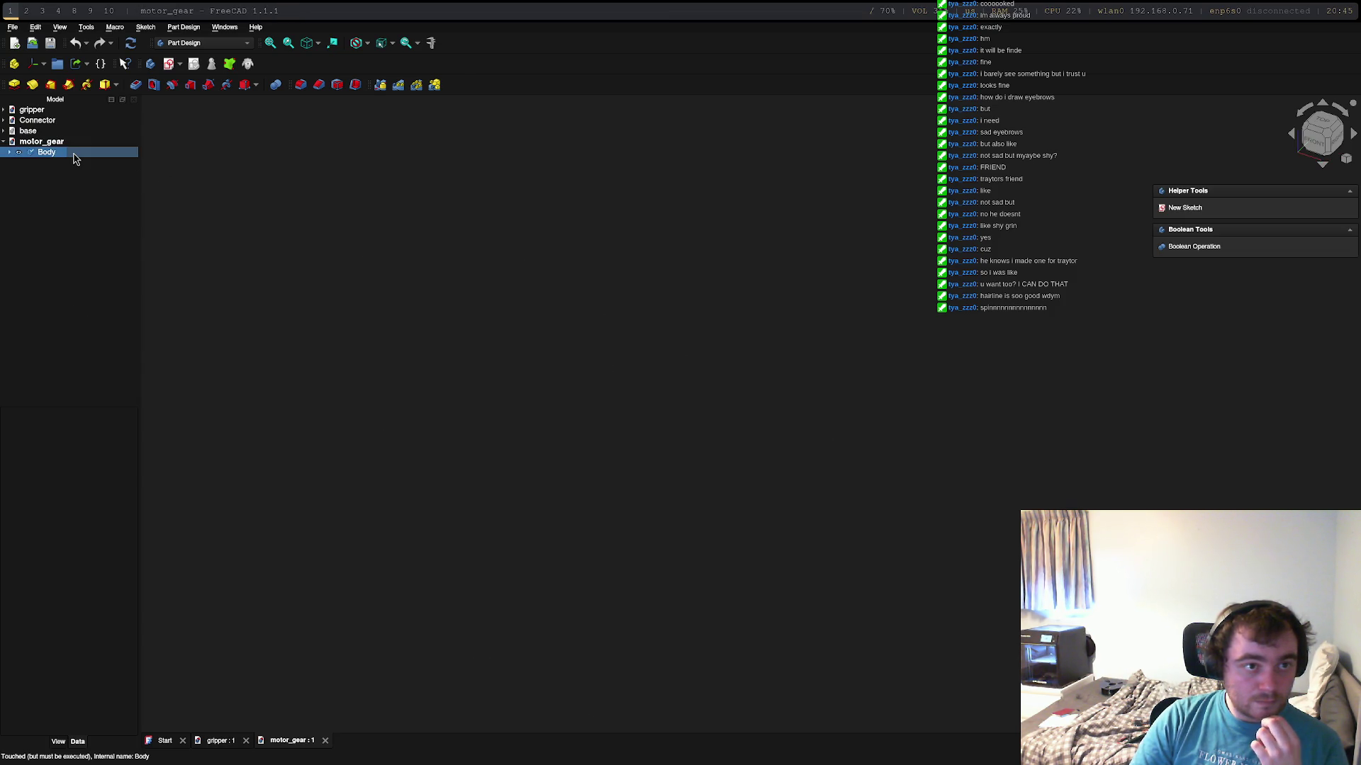
{"action": "left_click", "coordinate": [205, 43]}
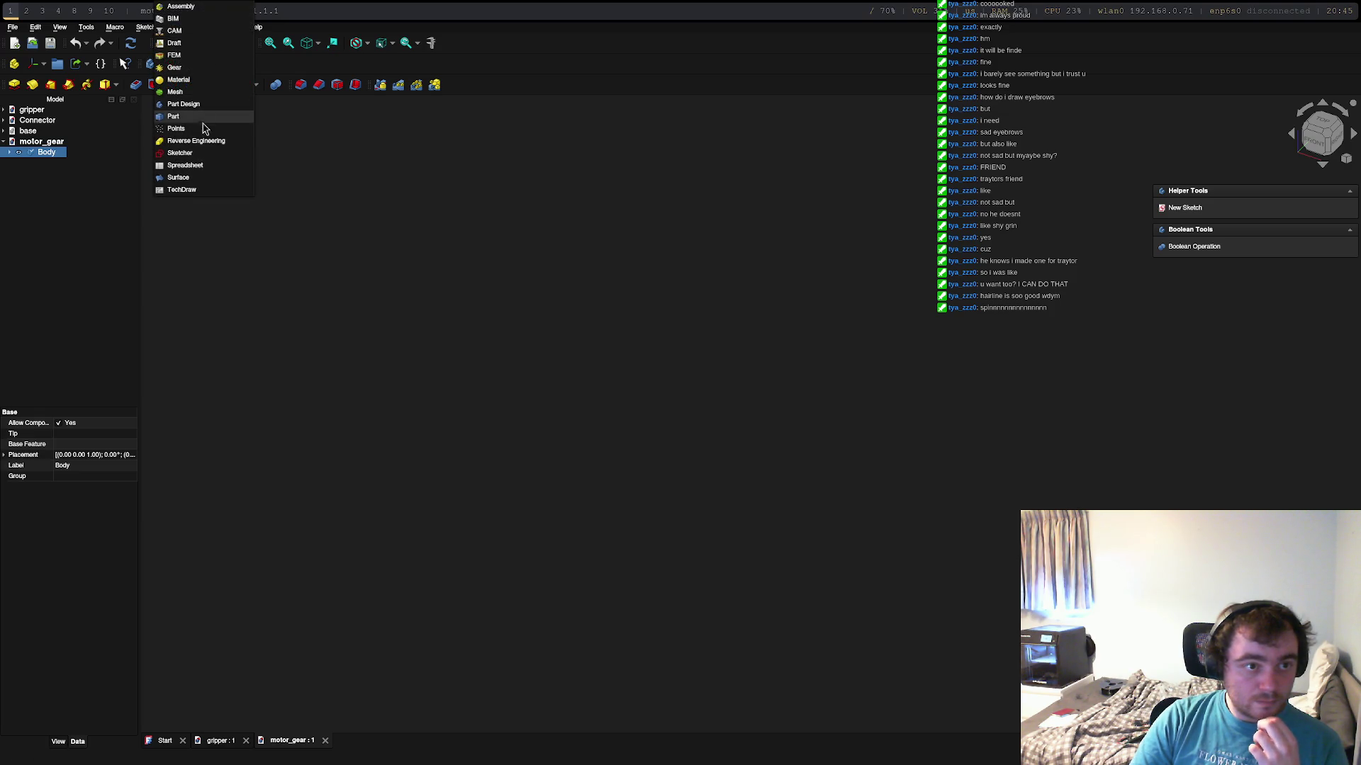
Step: Switch to the Gear workbench and create a 15-tooth, 5 mm-tall involute gear in motor_gear
{"action": "left_click", "coordinate": [212, 67]}
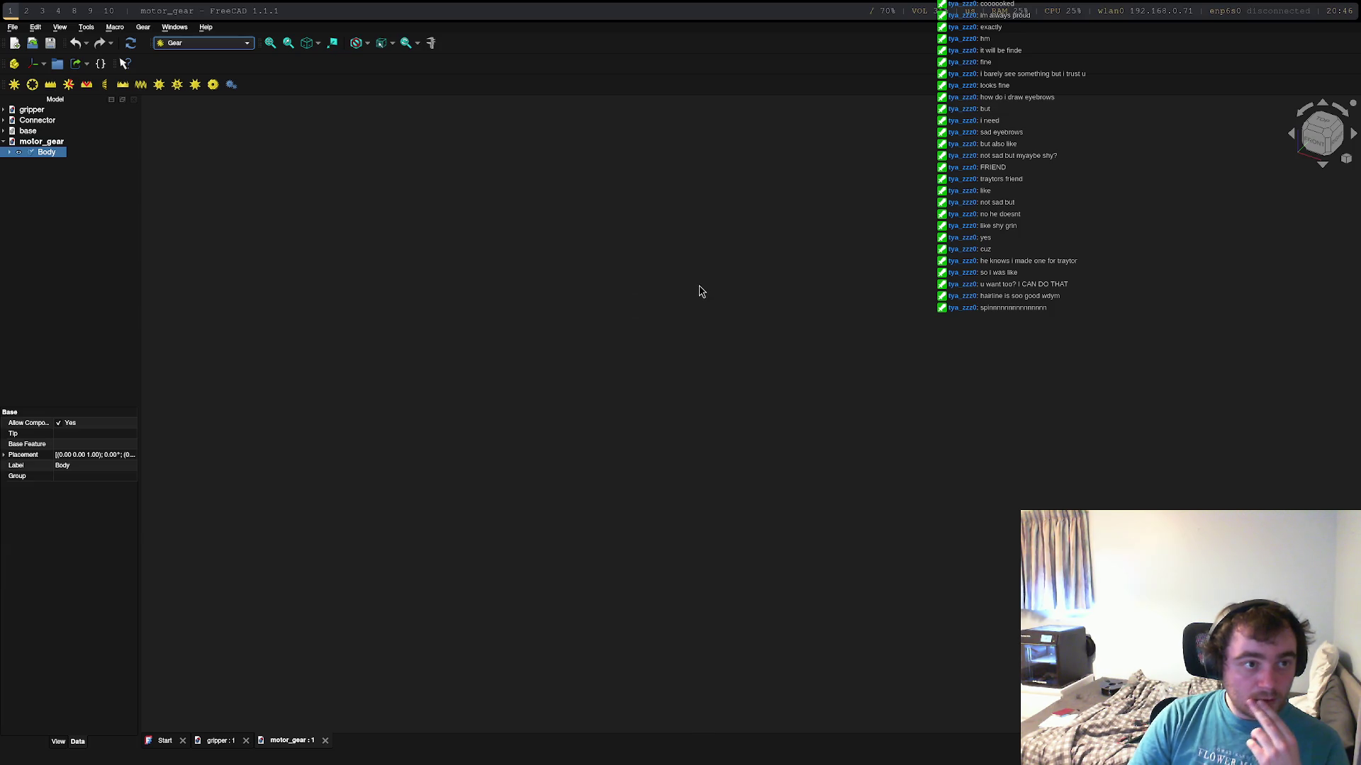
{"action": "left_click", "coordinate": [15, 85]}
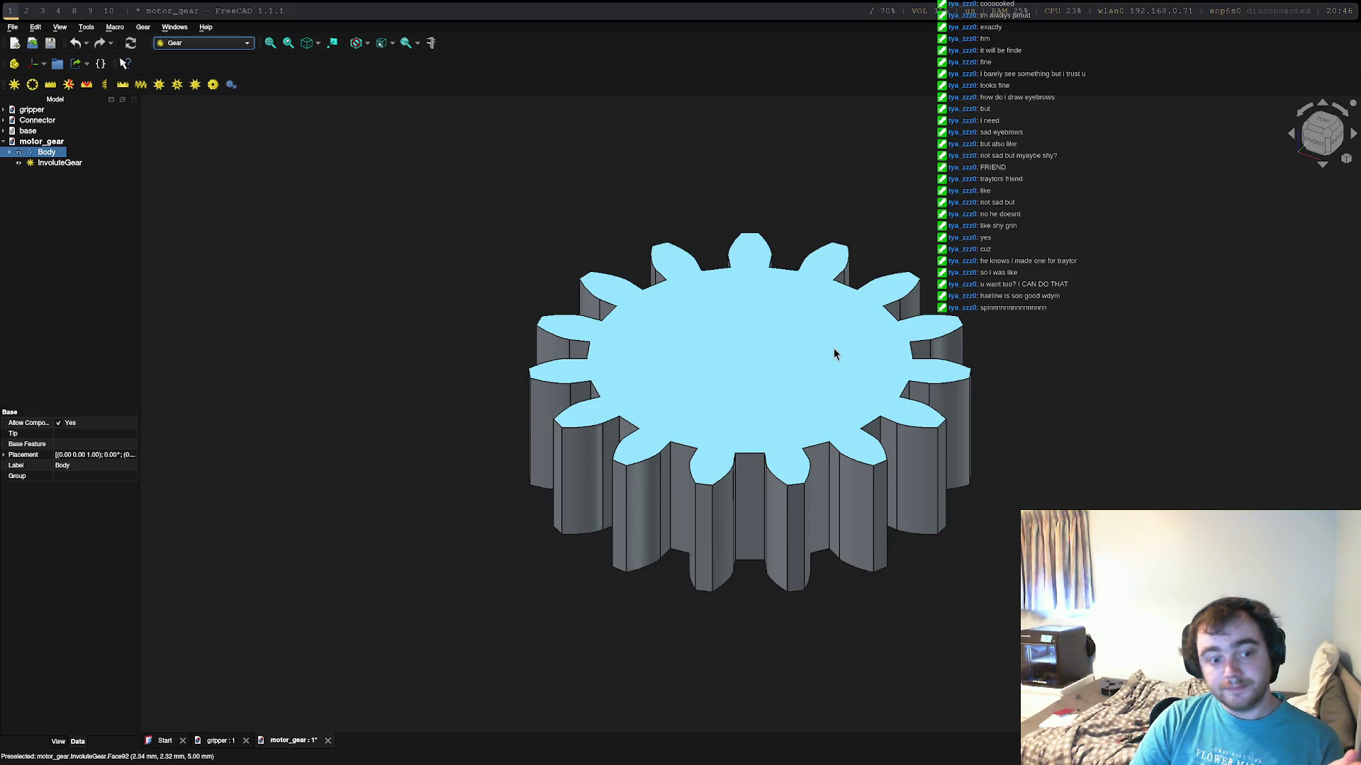
{"action": "left_click", "coordinate": [805, 362]}
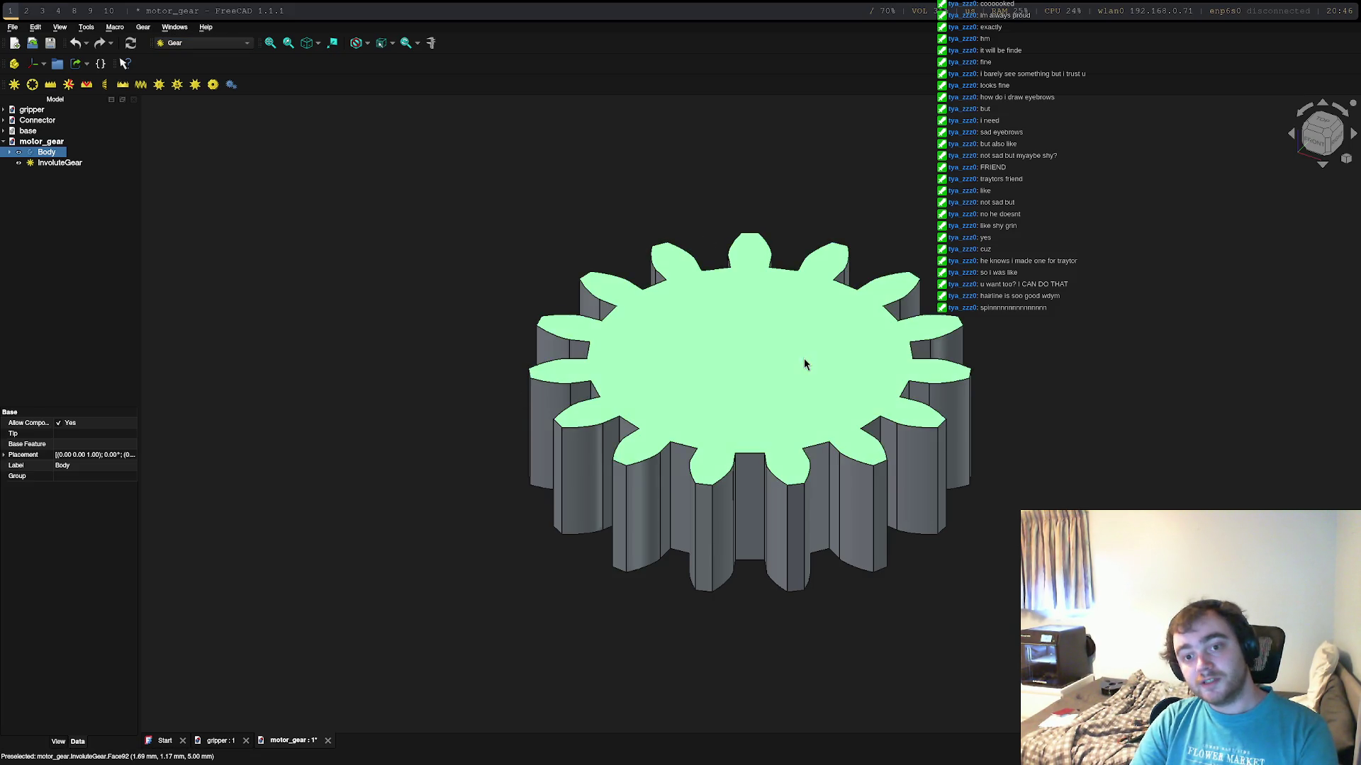
{"action": "left_click", "coordinate": [854, 478]}
{"action": "left_click", "coordinate": [737, 410]}
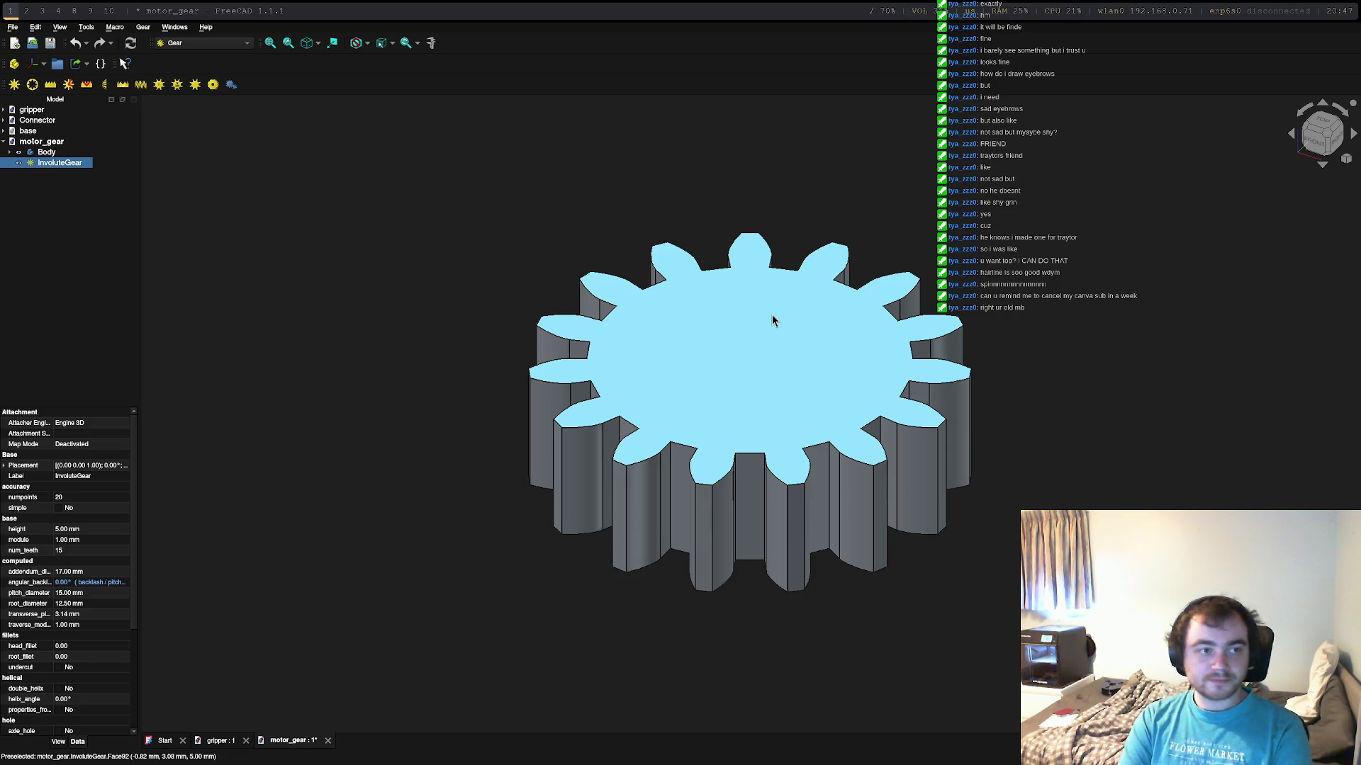
{"action": "left_click", "coordinate": [772, 314]}
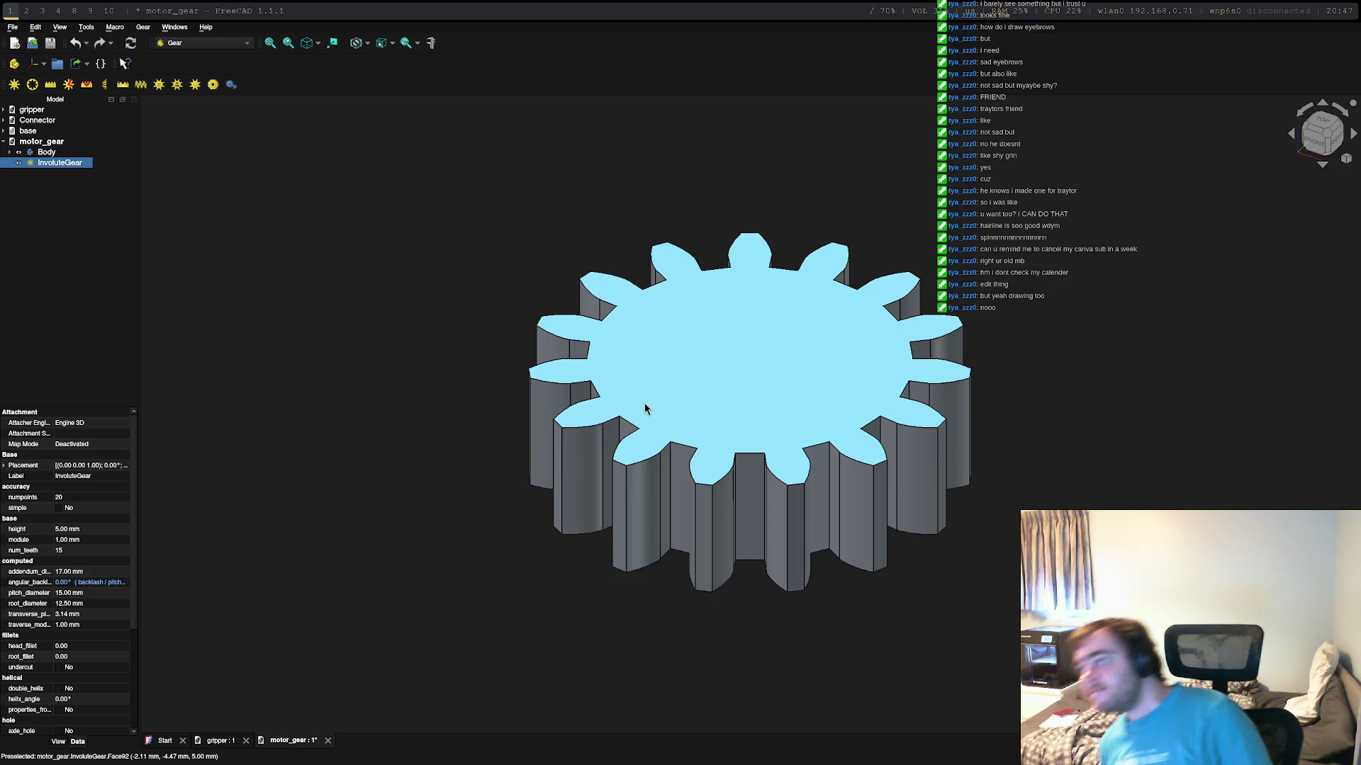
{"action": "left_click", "coordinate": [644, 407]}
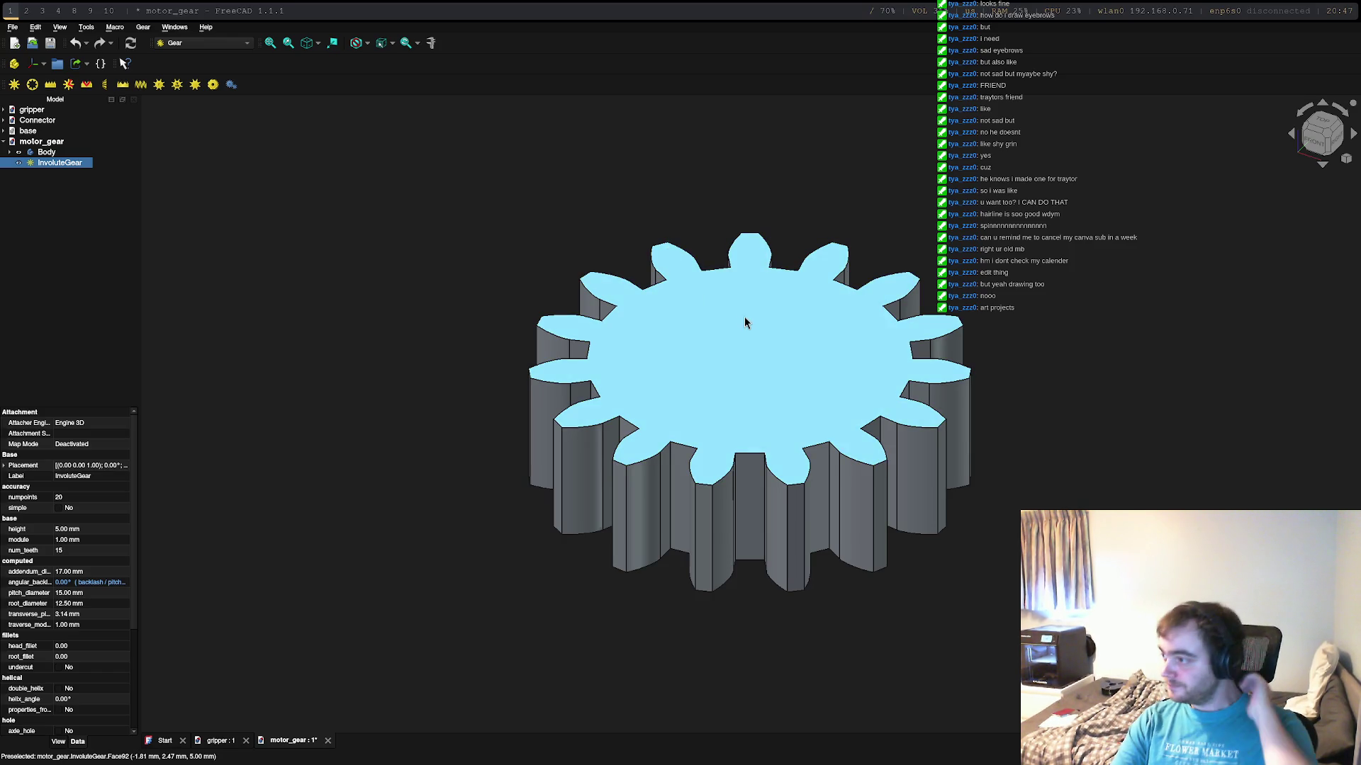
{"action": "right_click", "coordinate": [603, 351]}
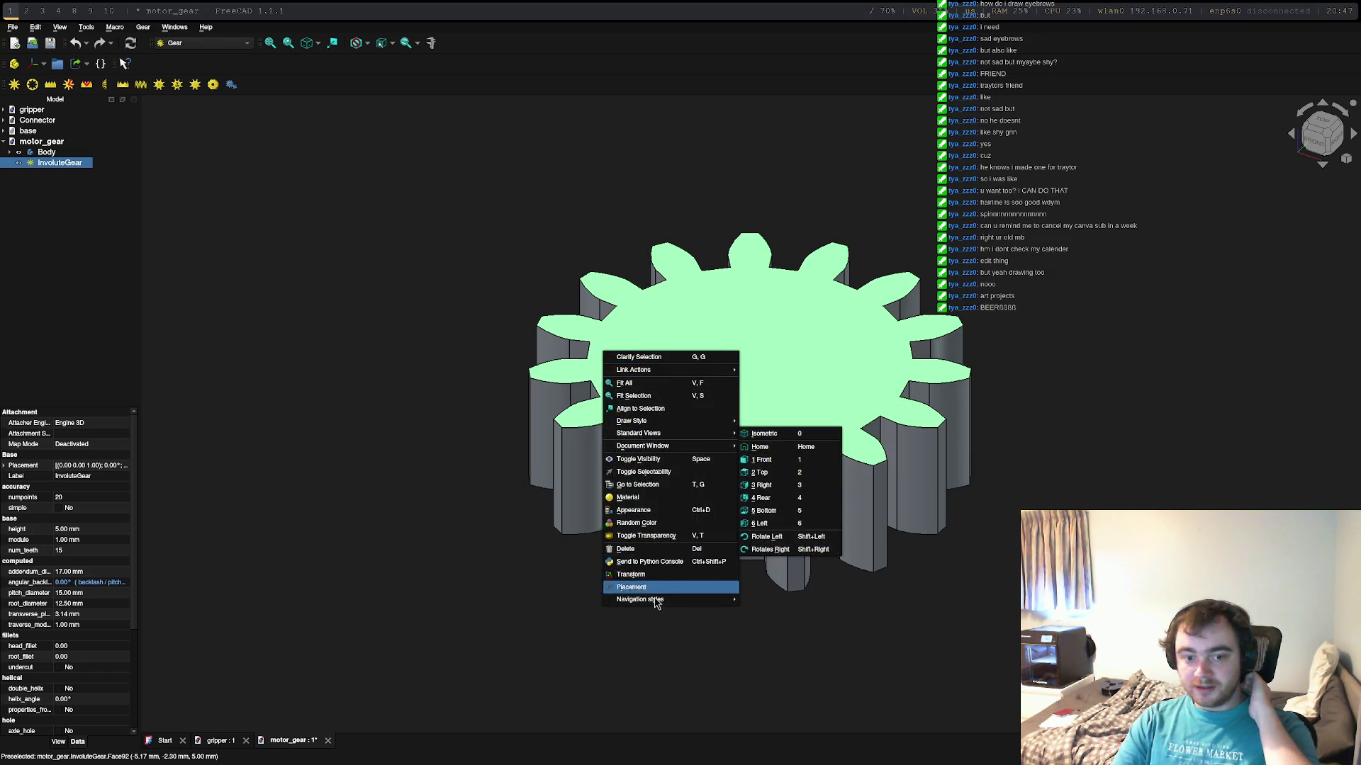
{"action": "left_click", "coordinate": [805, 355]}
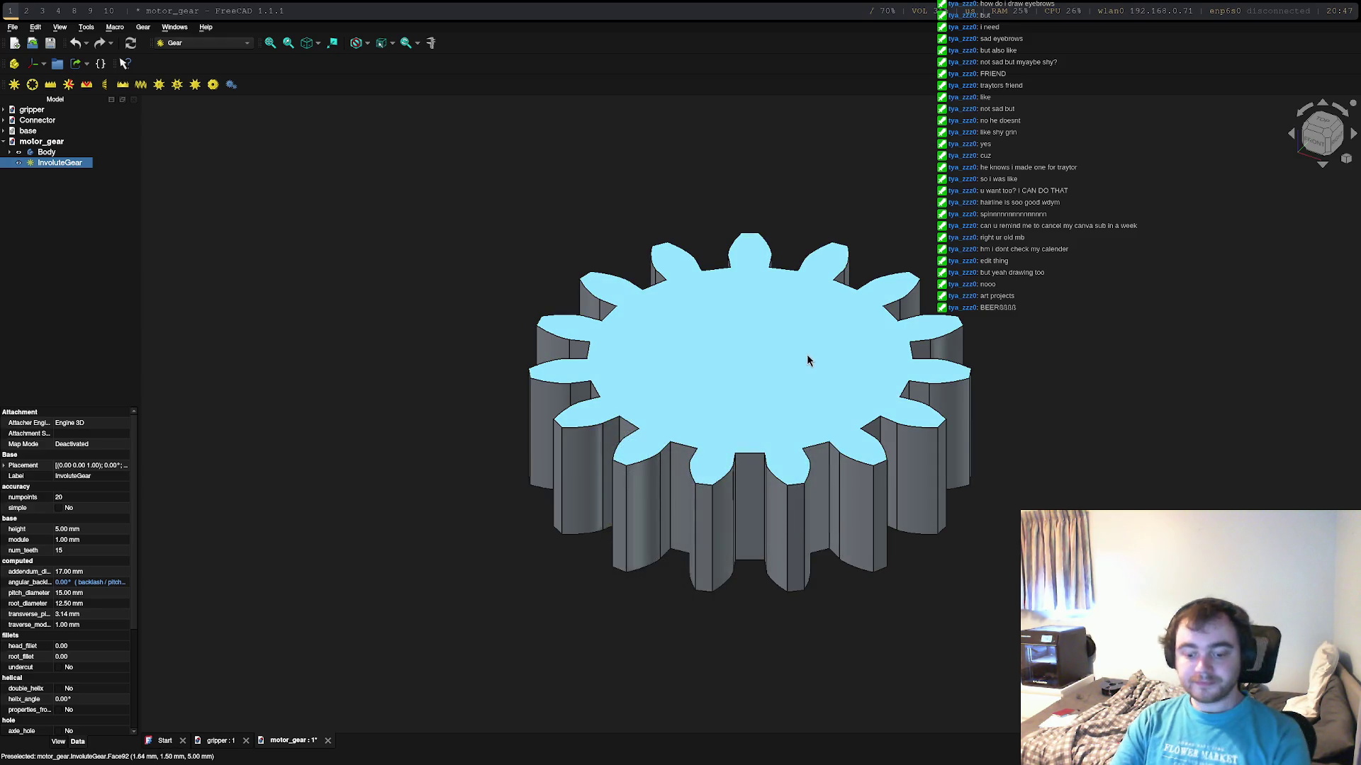
{"action": "key", "text": "super+3"}
{"action": "scroll", "coordinate": [384, 373], "scroll_direction": "up", "scroll_amount": 5}
{"action": "scroll", "coordinate": [385, 372], "scroll_direction": "up", "scroll_amount": 5}
{"action": "scroll", "coordinate": [385, 372], "scroll_direction": "up", "scroll_amount": 5}
{"action": "scroll", "coordinate": [385, 372], "scroll_direction": "down", "scroll_amount": 3}
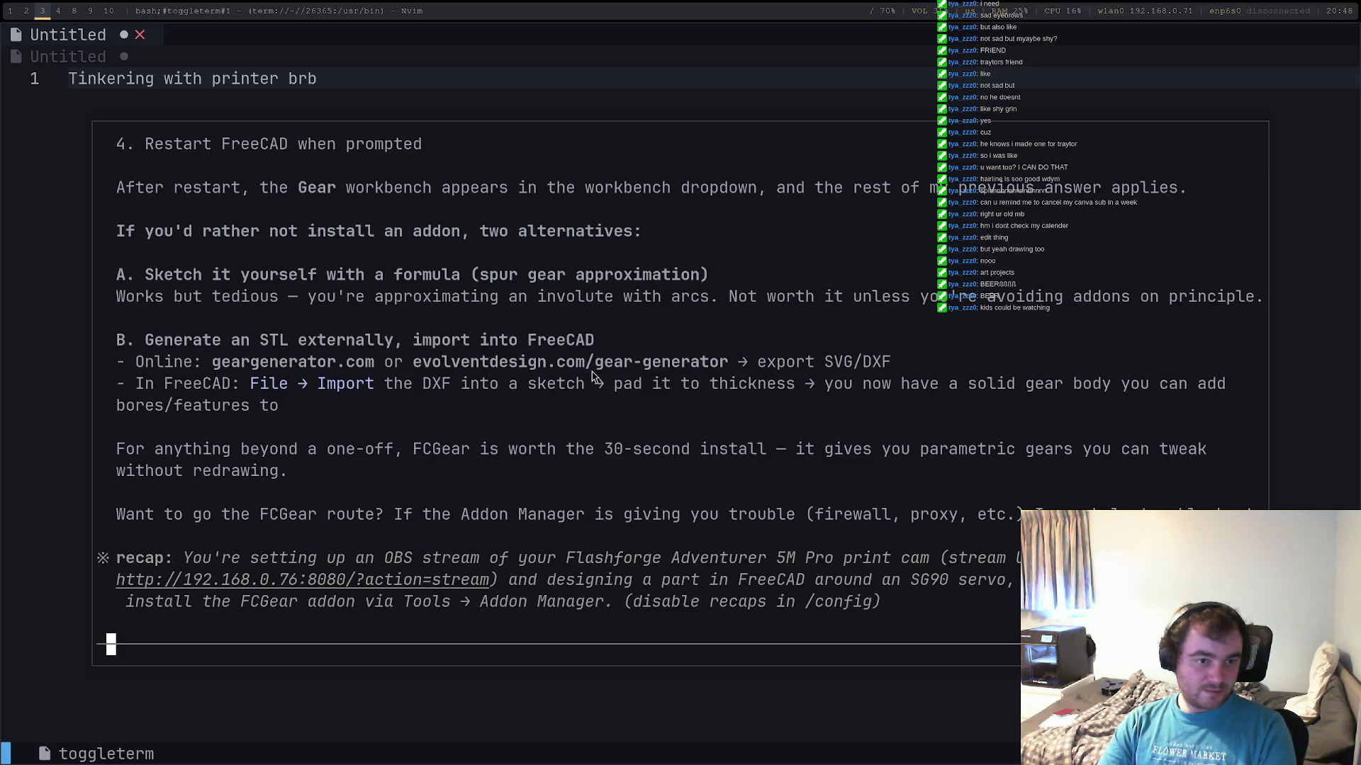
{"action": "scroll", "coordinate": [591, 376], "scroll_direction": "up", "scroll_amount": 3}
{"action": "scroll", "coordinate": [593, 376], "scroll_direction": "up", "scroll_amount": 3}
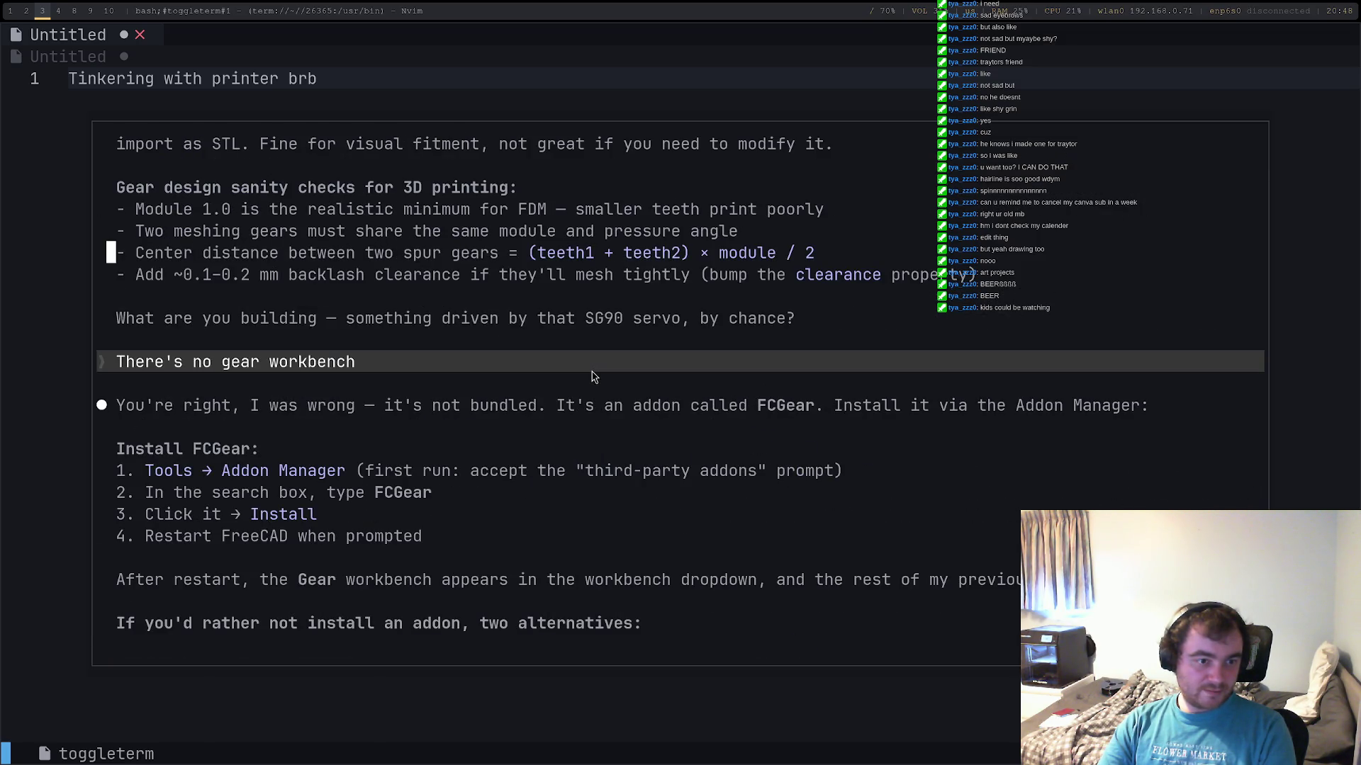
{"action": "scroll", "coordinate": [592, 376], "scroll_direction": "down", "scroll_amount": 3}
{"action": "scroll", "coordinate": [592, 377], "scroll_direction": "down", "scroll_amount": 6}
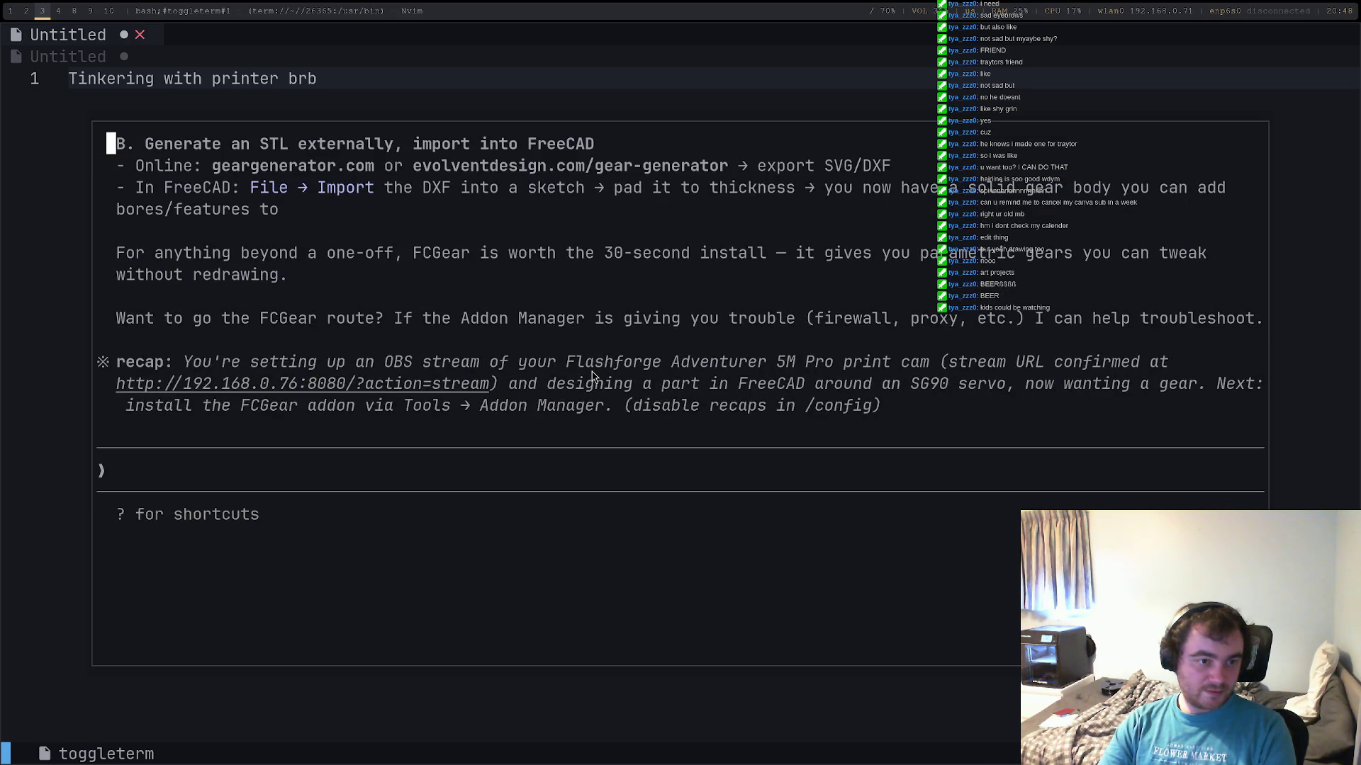
{"action": "scroll", "coordinate": [319, 381], "scroll_direction": "up", "scroll_amount": 2}
{"action": "scroll", "coordinate": [257, 322], "scroll_direction": "up", "scroll_amount": 4}
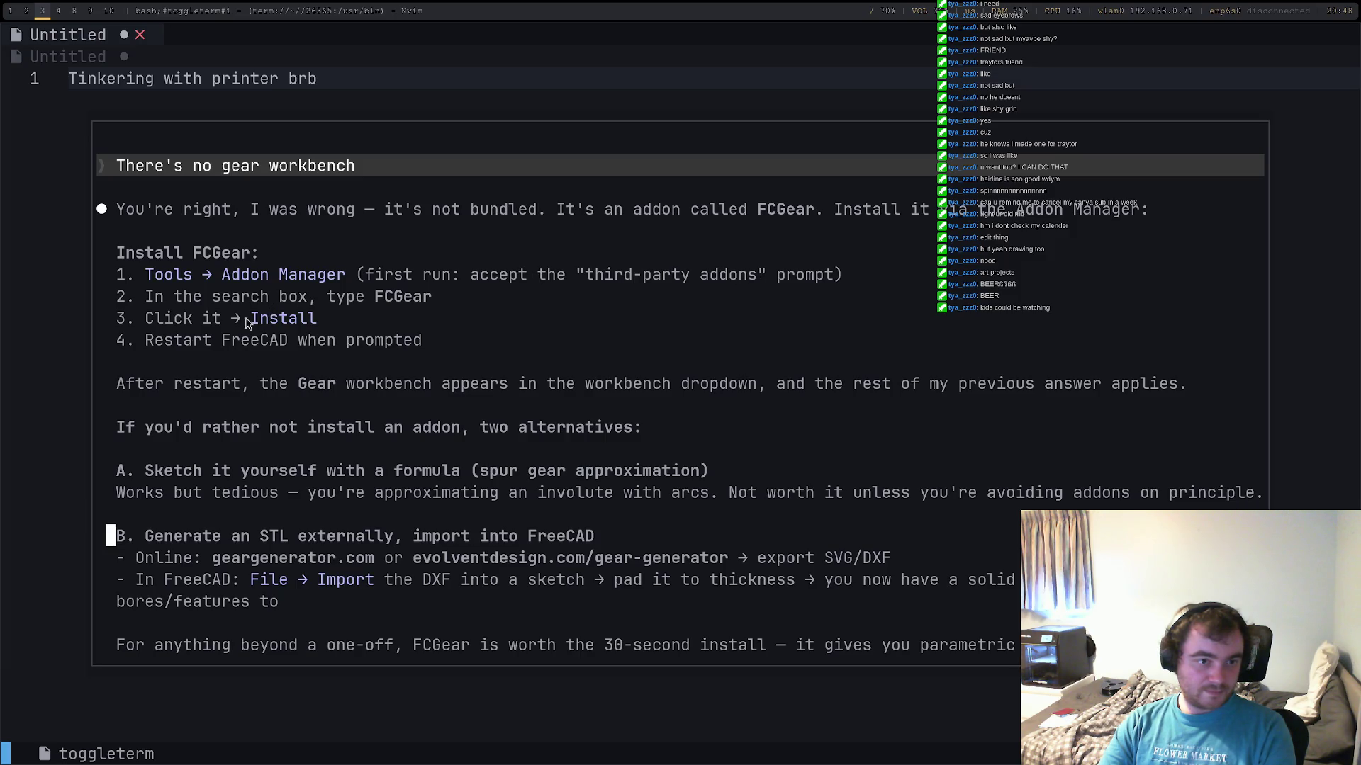
{"action": "scroll", "coordinate": [150, 383], "scroll_direction": "down", "scroll_amount": 3}
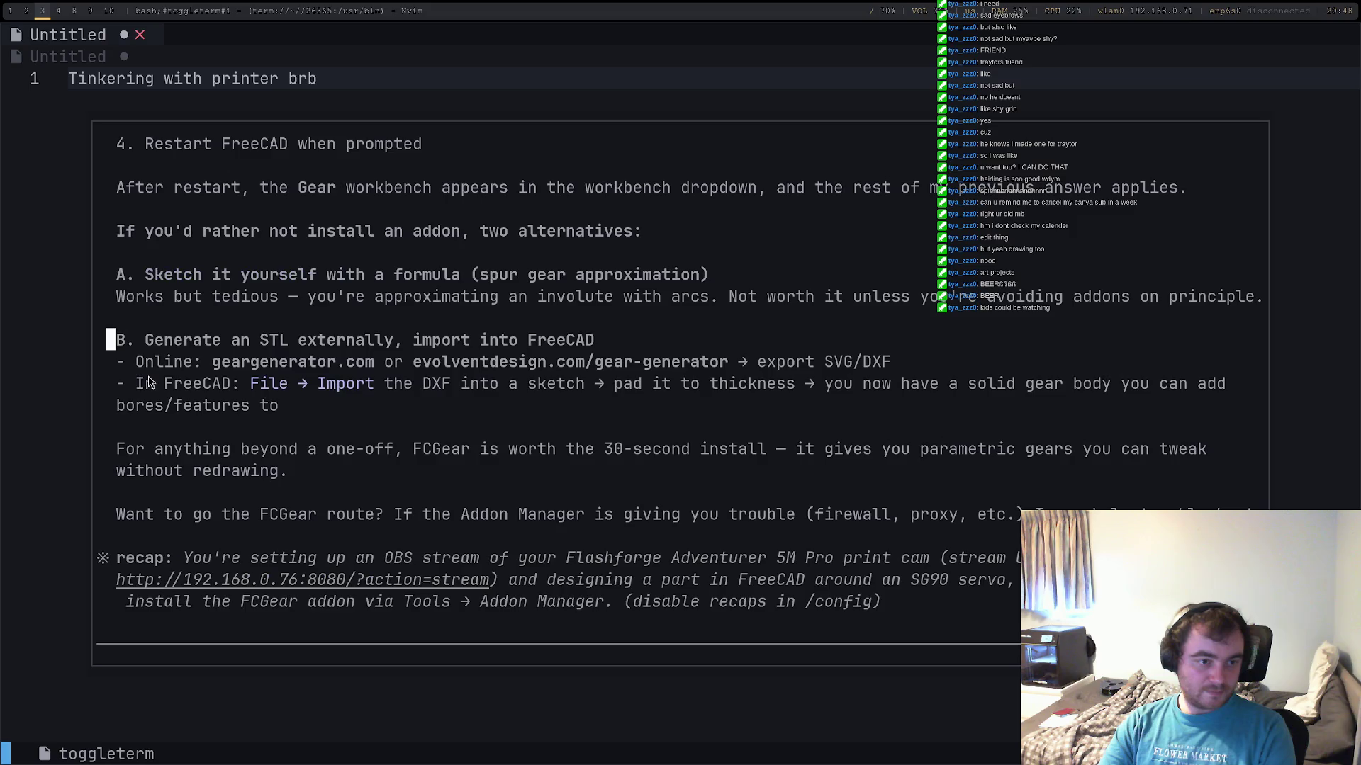
{"action": "scroll", "coordinate": [404, 400], "scroll_direction": "up", "scroll_amount": 10}
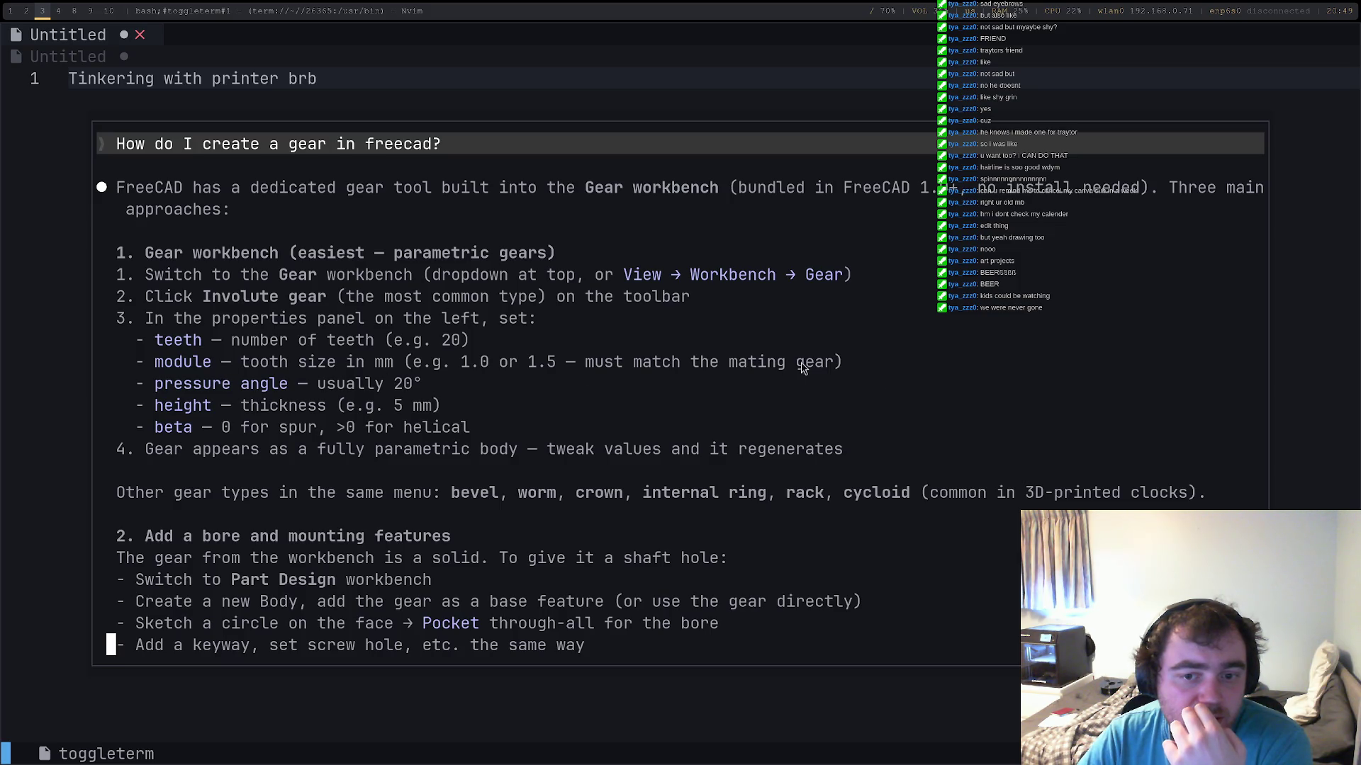
Step: Mark the word 'mating' in the assistant's gear answer and switch back to FreeCAD
{"action": "left_click_drag", "start_coordinate": [788, 369], "coordinate": [730, 366]}
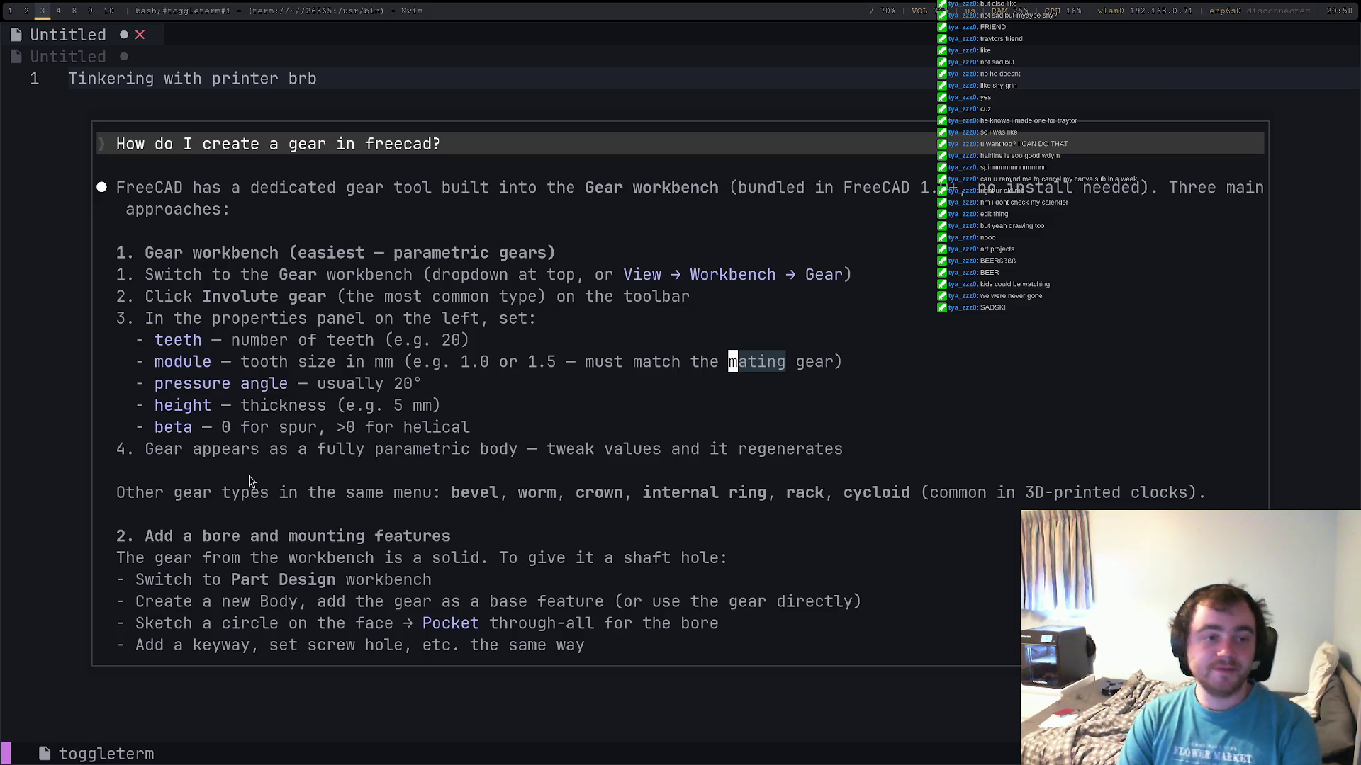
{"action": "key", "text": "super+2"}
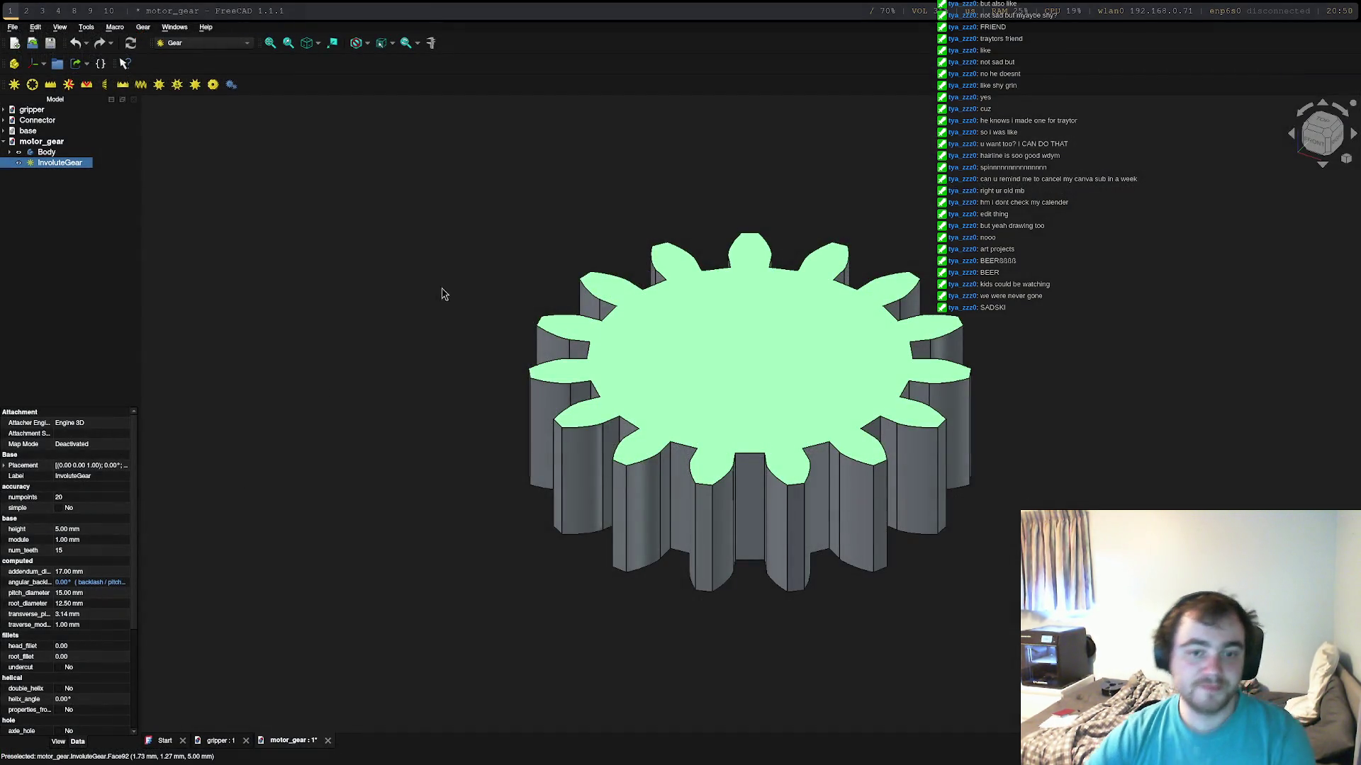
Step: Select the InvoluteGear in motor_gear to view its 15-tooth, 1 mm-module parameters
{"action": "left_click", "coordinate": [34, 142]}
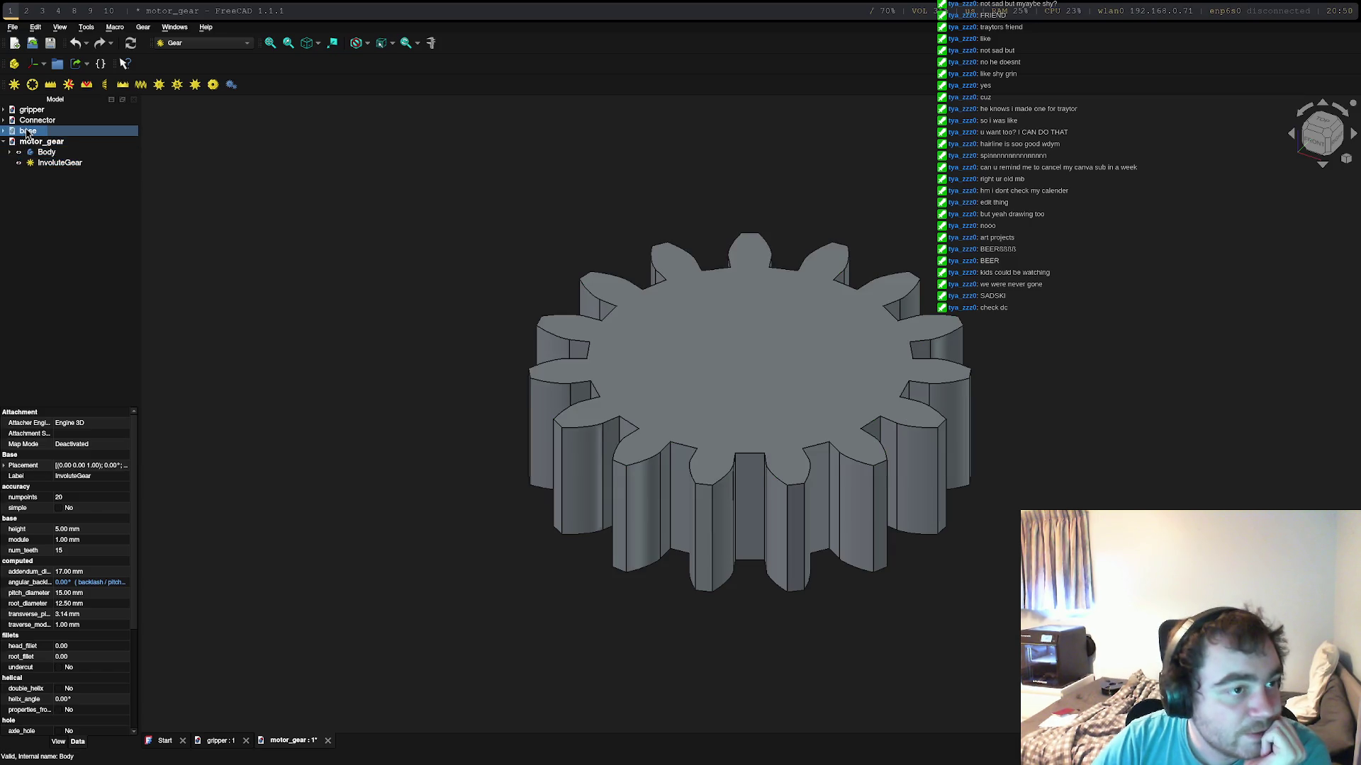
{"action": "left_click", "coordinate": [47, 153]}
{"action": "left_click", "coordinate": [47, 153]}
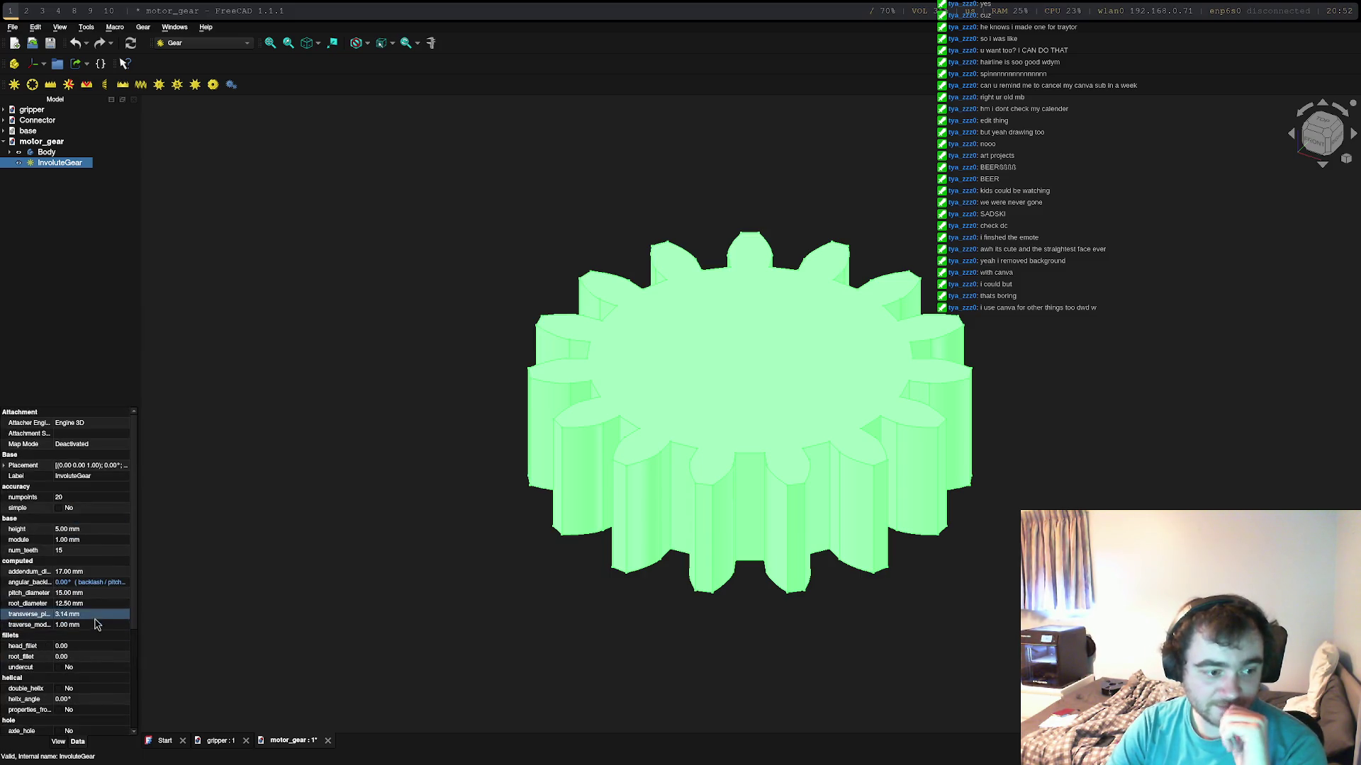
Step: Set the gear's height to 6 mm, then switch to the assistant's gear instructions
{"action": "left_click", "coordinate": [75, 529]}
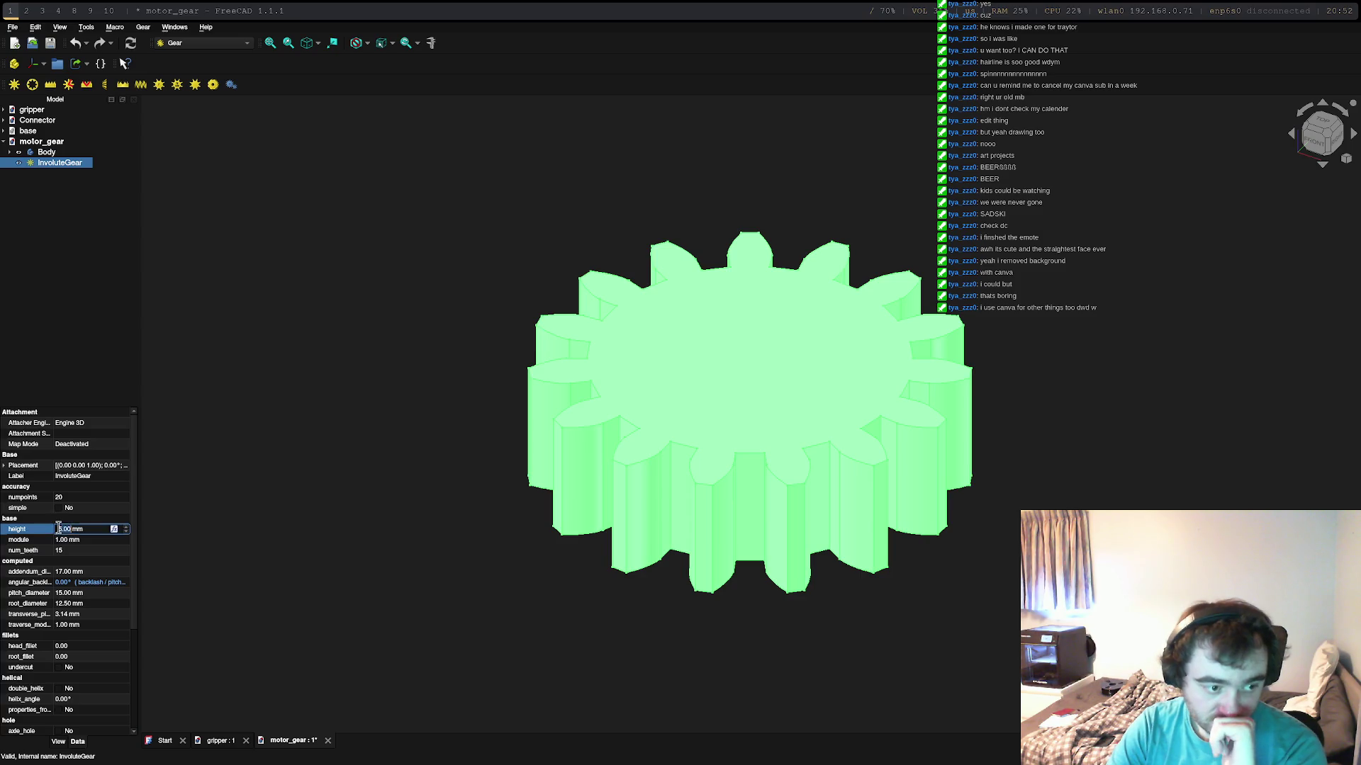
{"action": "type", "text": "6"}
{"action": "key", "text": "Return"}
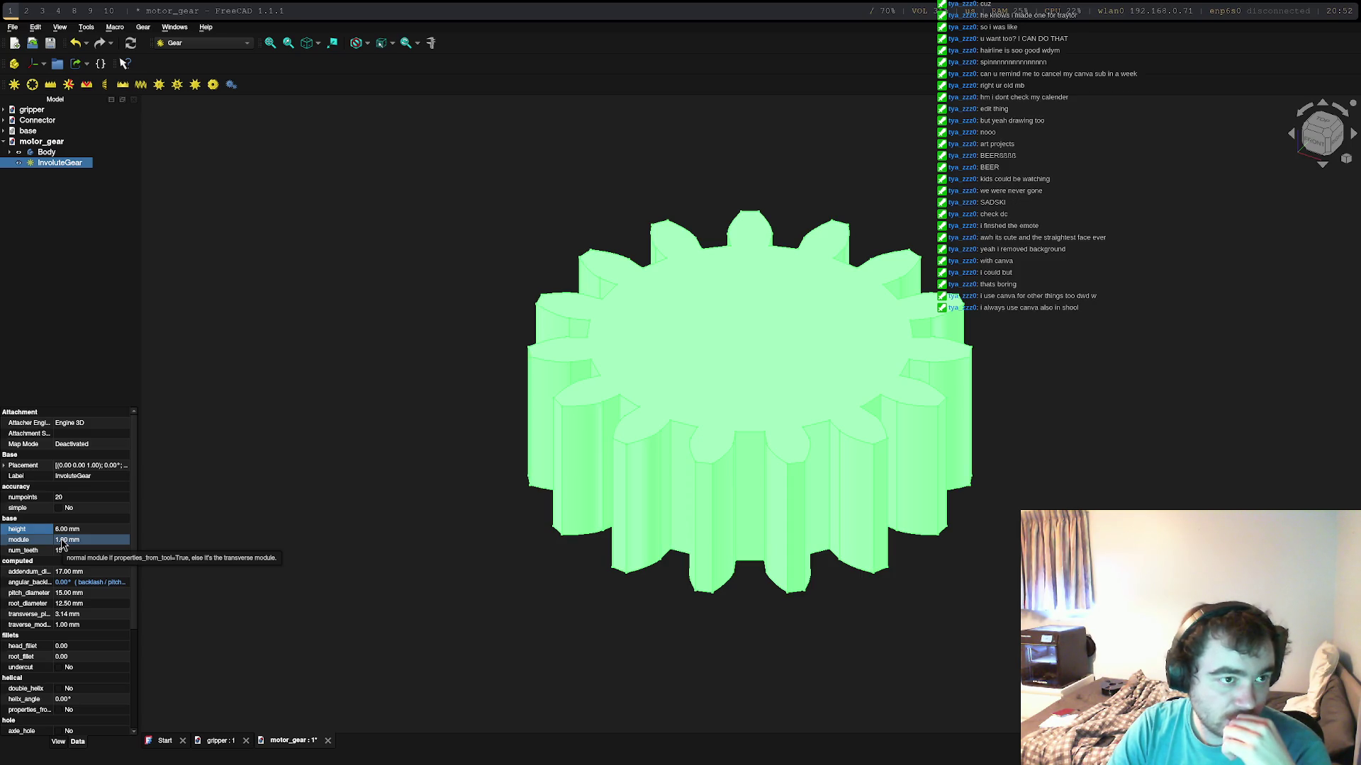
{"action": "key", "text": "super+3"}
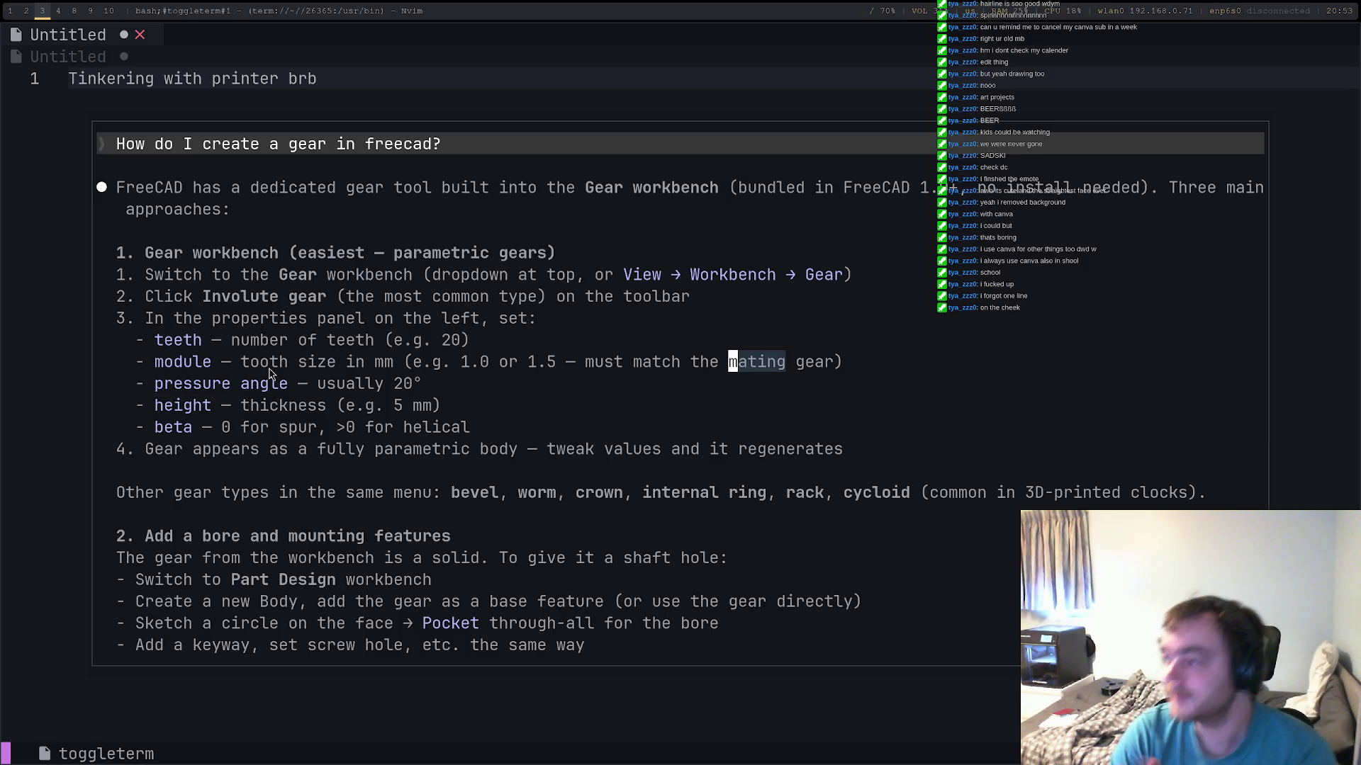
Step: Leave the gear-creation answer and return to FreeCAD's gear model
{"action": "left_click", "coordinate": [246, 363]}
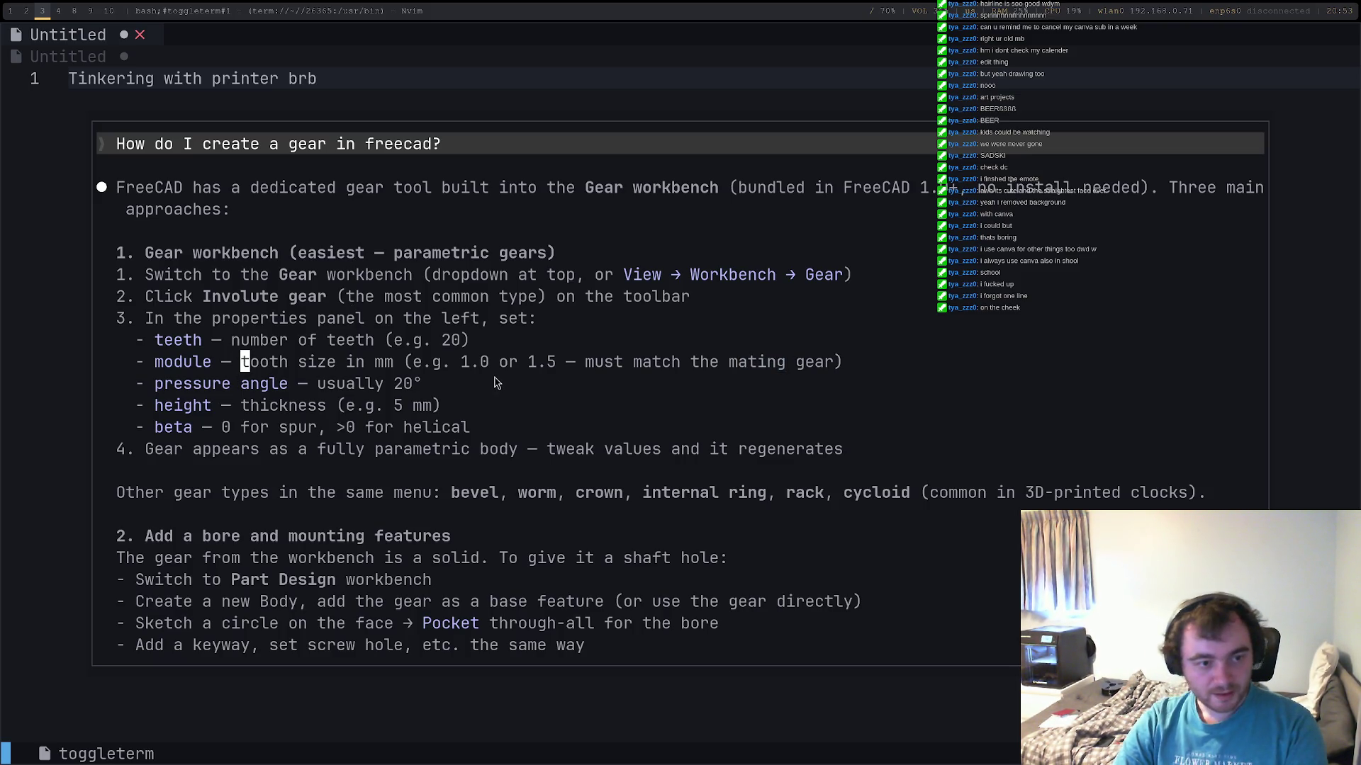
{"action": "key", "text": "super+2"}
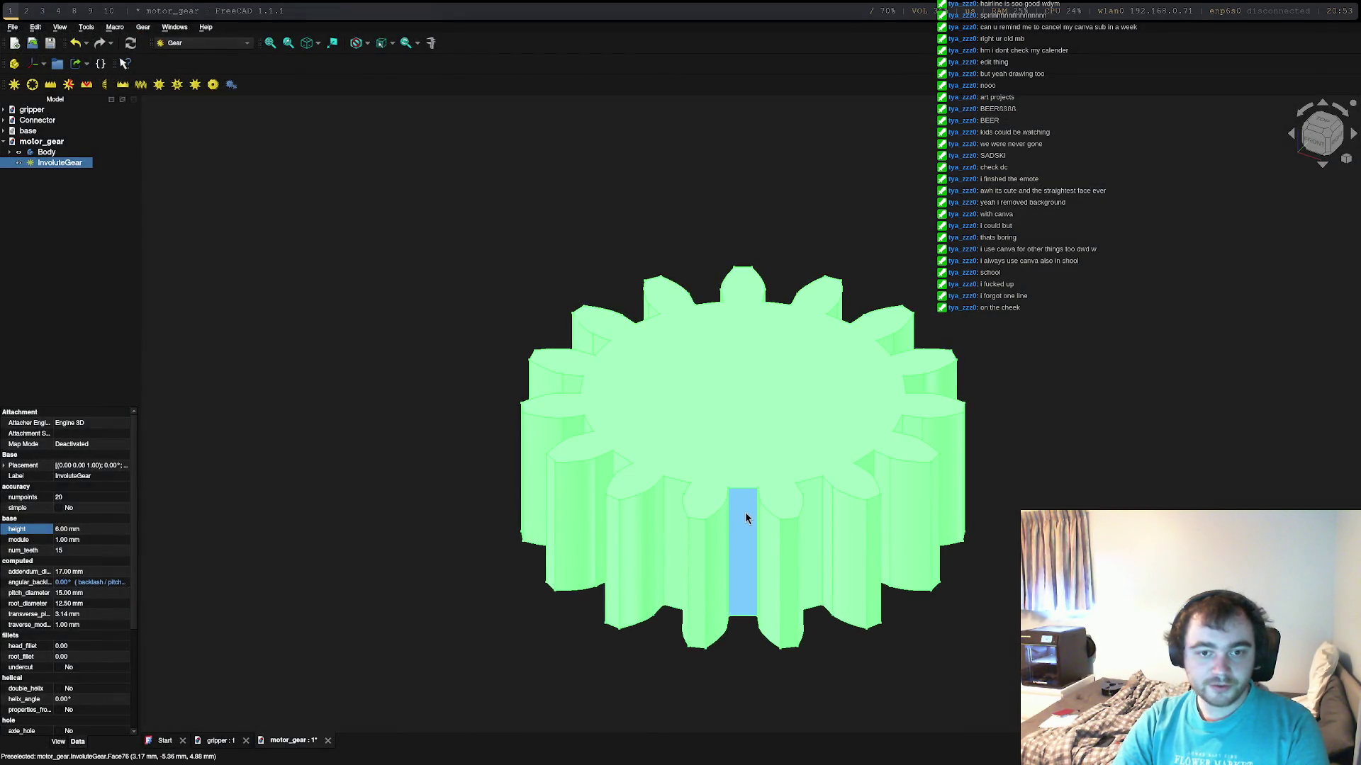
Step: Browse the Model tree nodes and make the gripper assembly document active again
{"action": "left_click", "coordinate": [32, 120]}
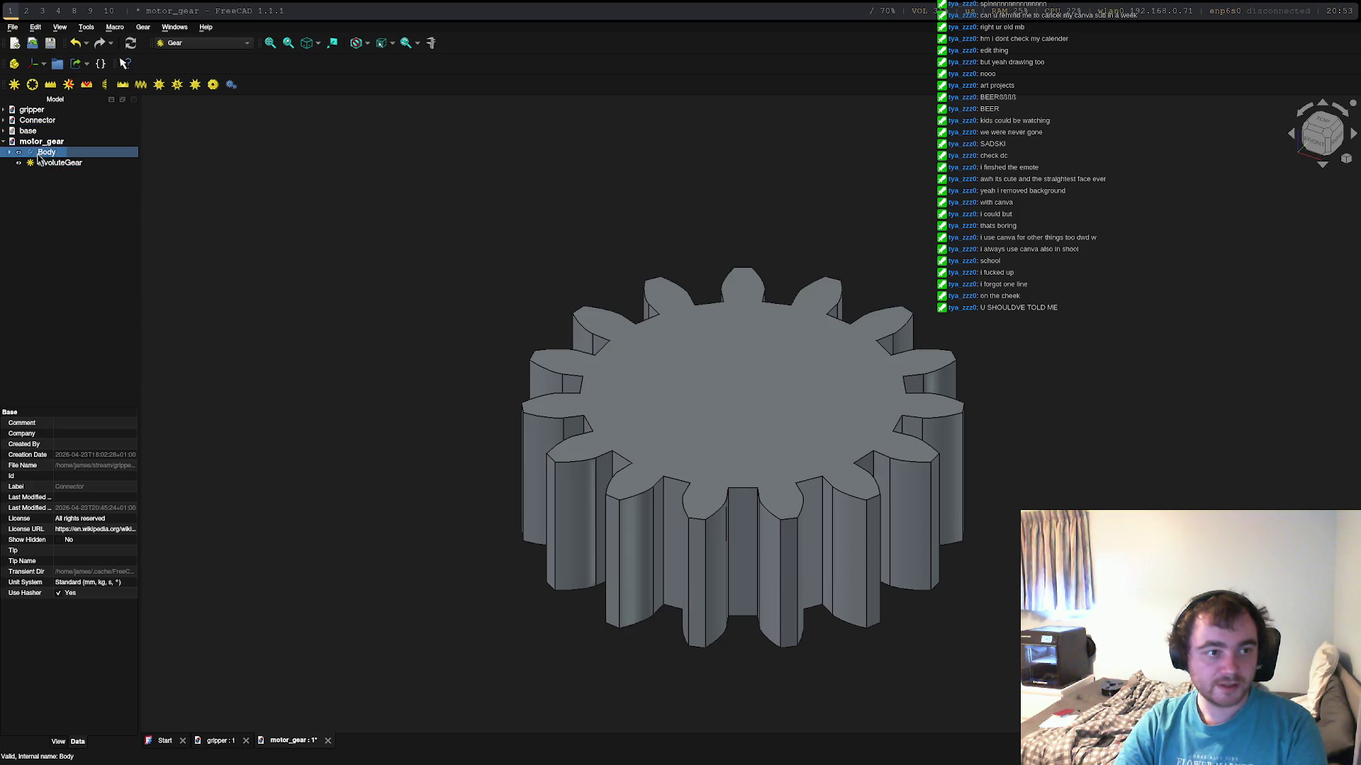
{"action": "left_click", "coordinate": [46, 153]}
{"action": "left_click", "coordinate": [47, 151]}
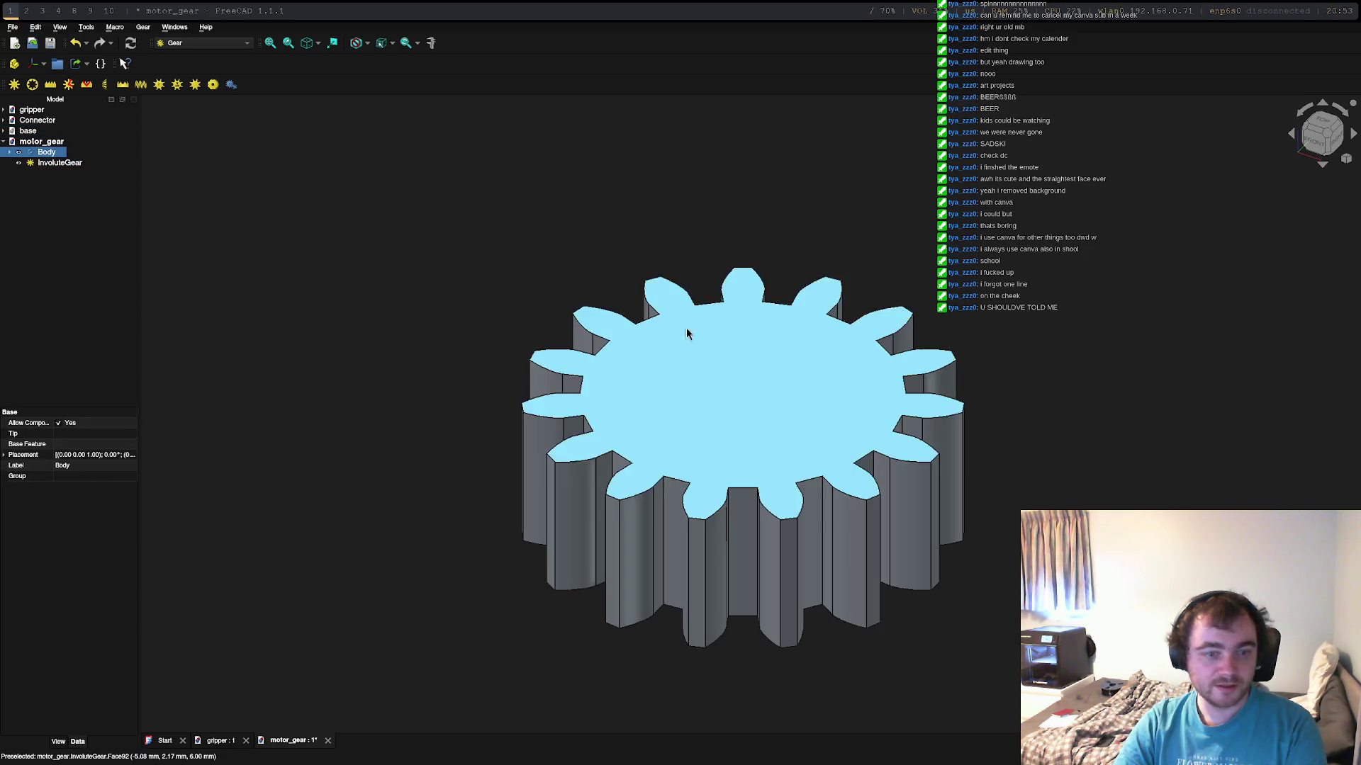
{"action": "left_click", "coordinate": [379, 192]}
{"action": "left_click", "coordinate": [5, 131]}
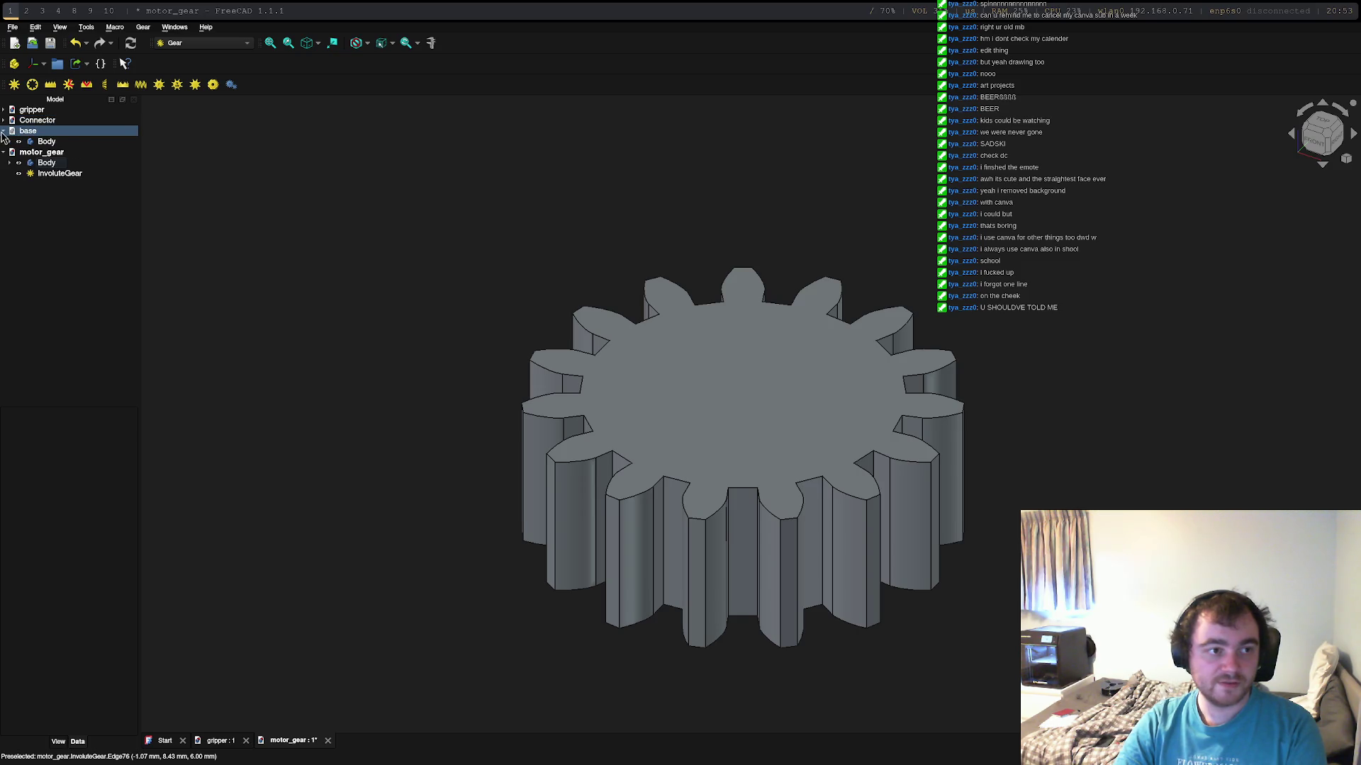
{"action": "left_click", "coordinate": [13, 122]}
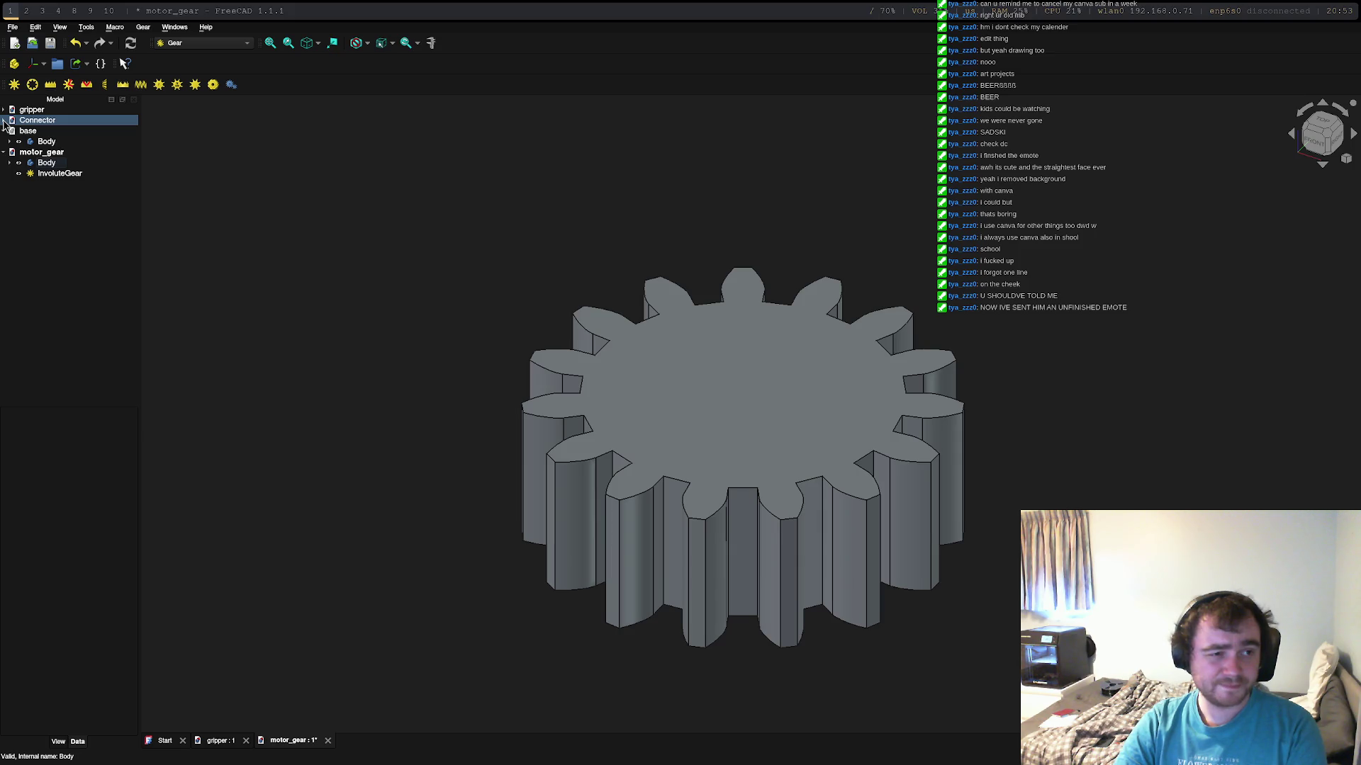
{"action": "double_click", "coordinate": [29, 109]}
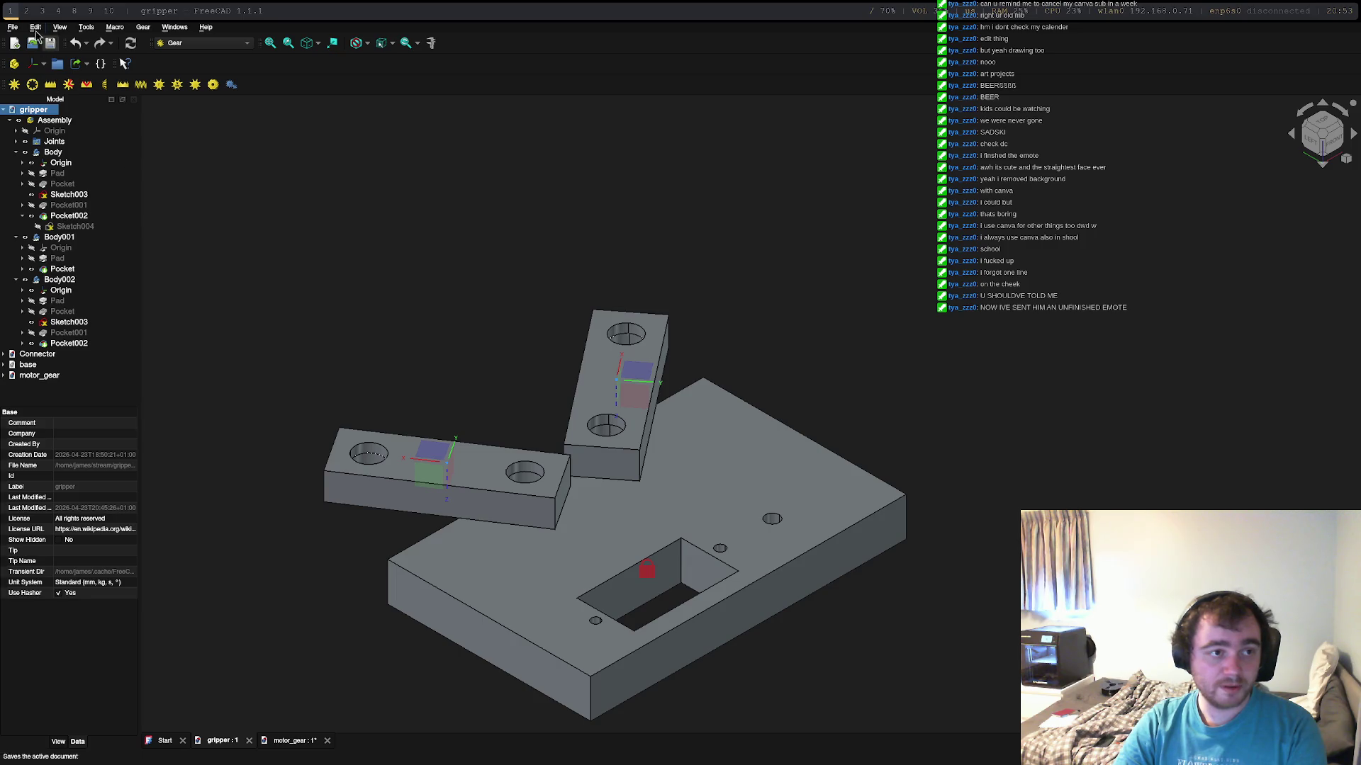
{"action": "left_click", "coordinate": [191, 43]}
Step: Activate the gripper's Assembly in the Assembly workbench and bring up the motor_gear document
{"action": "left_click", "coordinate": [181, 6]}
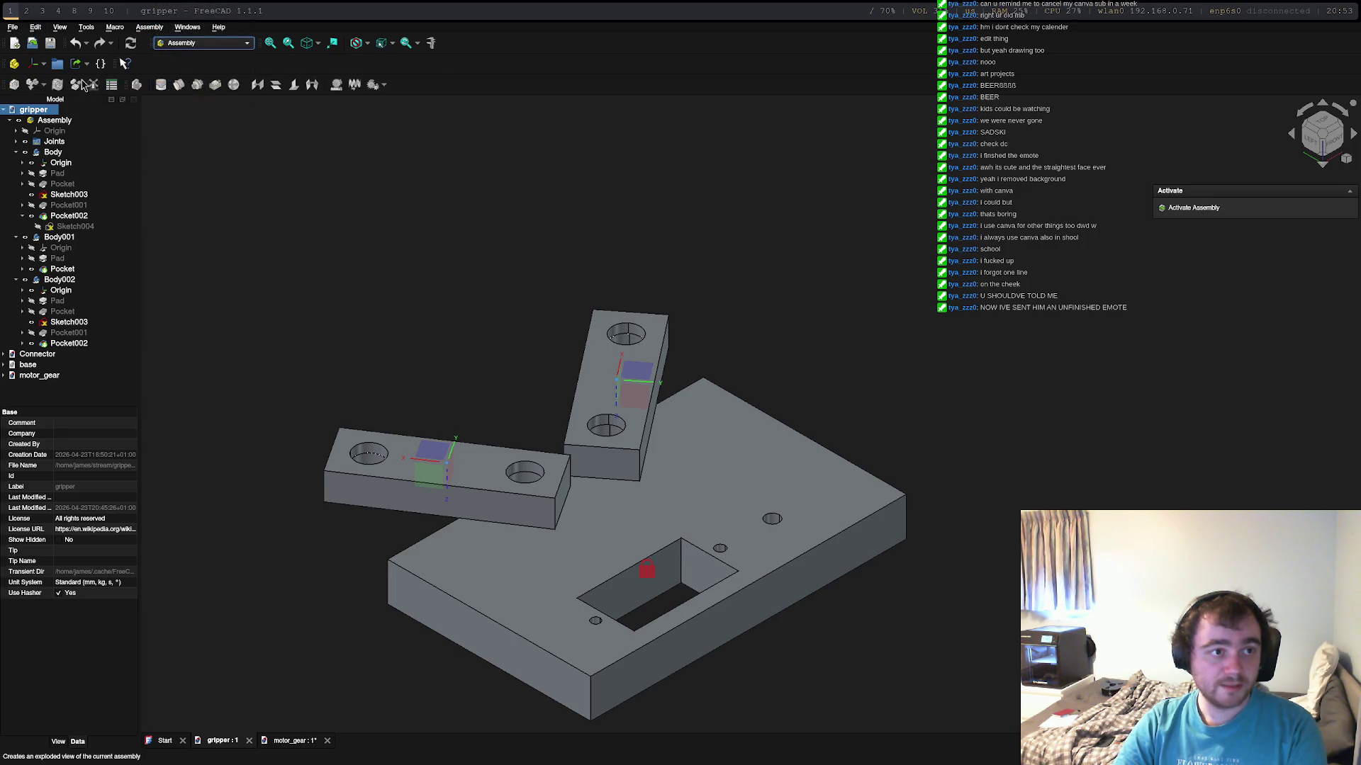
{"action": "left_click", "coordinate": [51, 122]}
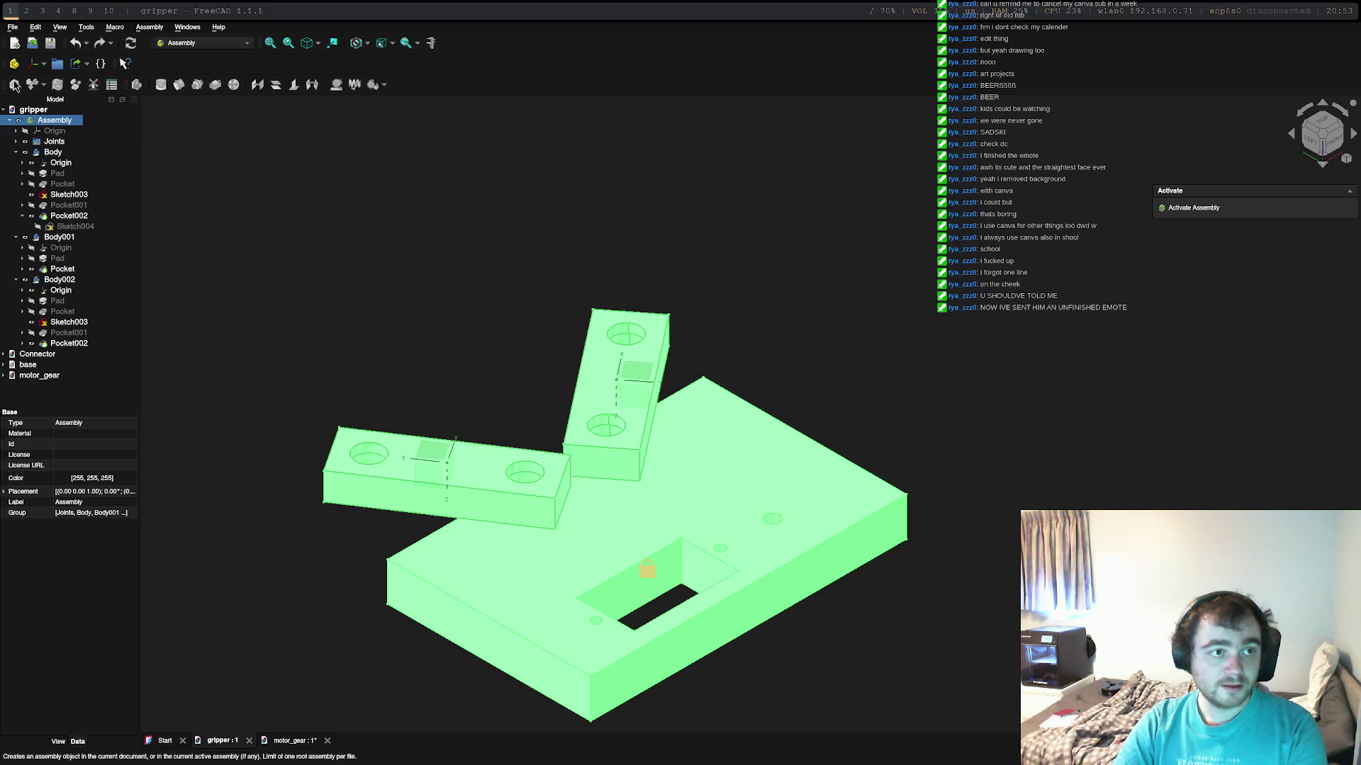
{"action": "double_click", "coordinate": [63, 123]}
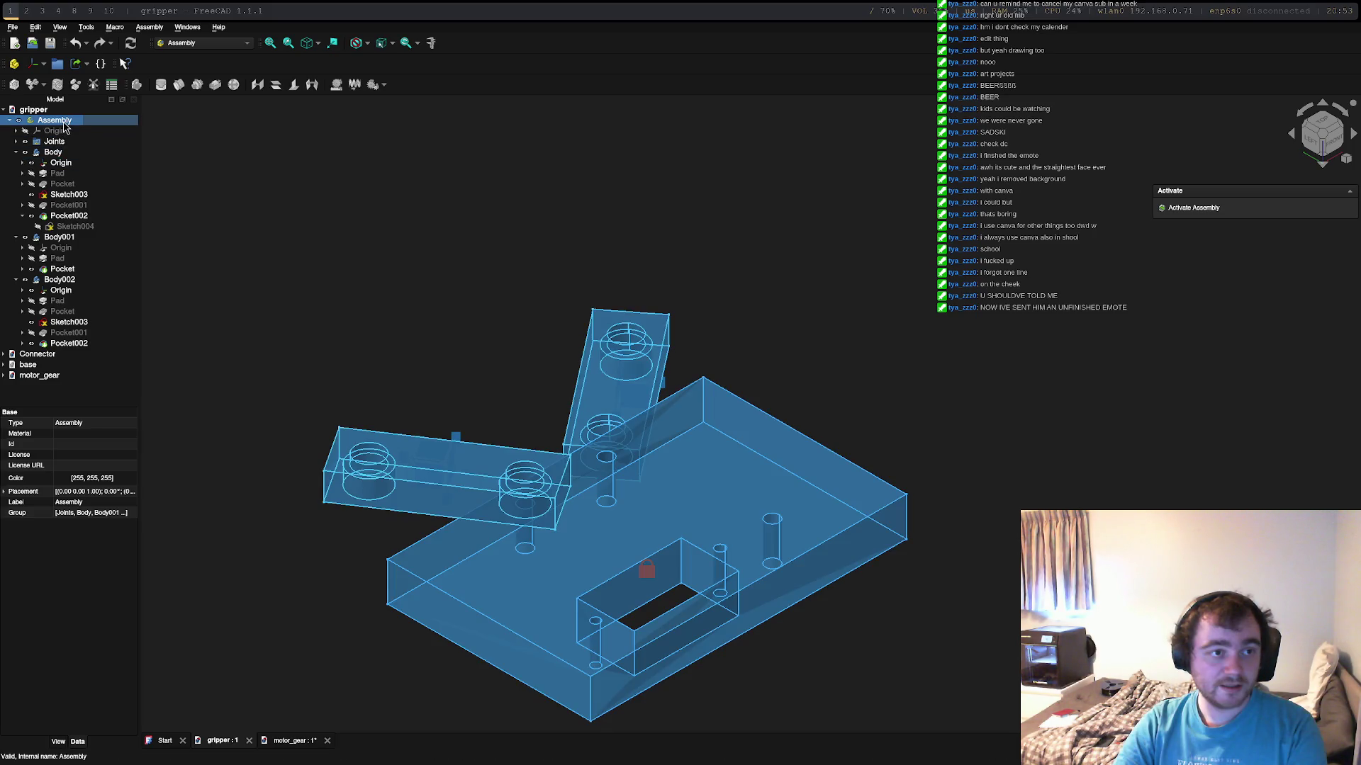
{"action": "left_click", "coordinate": [59, 122]}
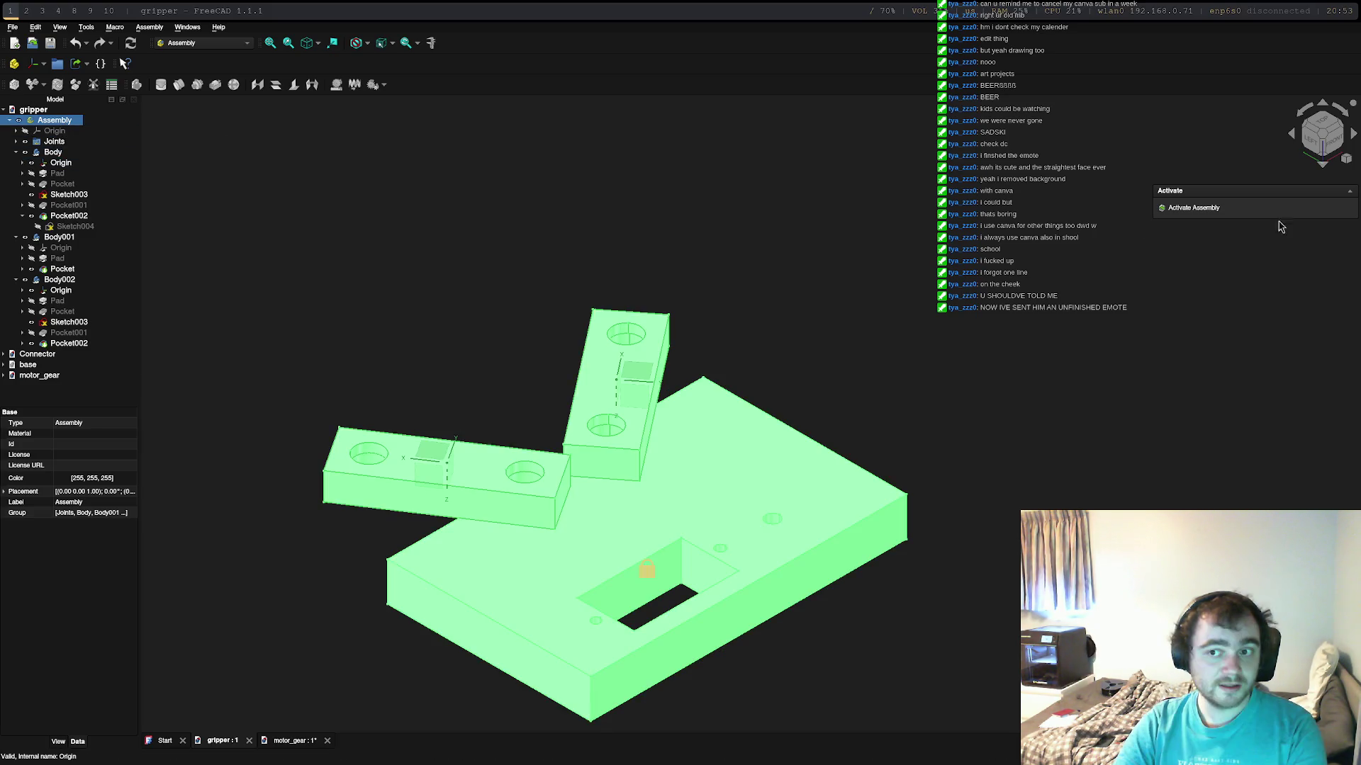
{"action": "left_click", "coordinate": [1198, 210]}
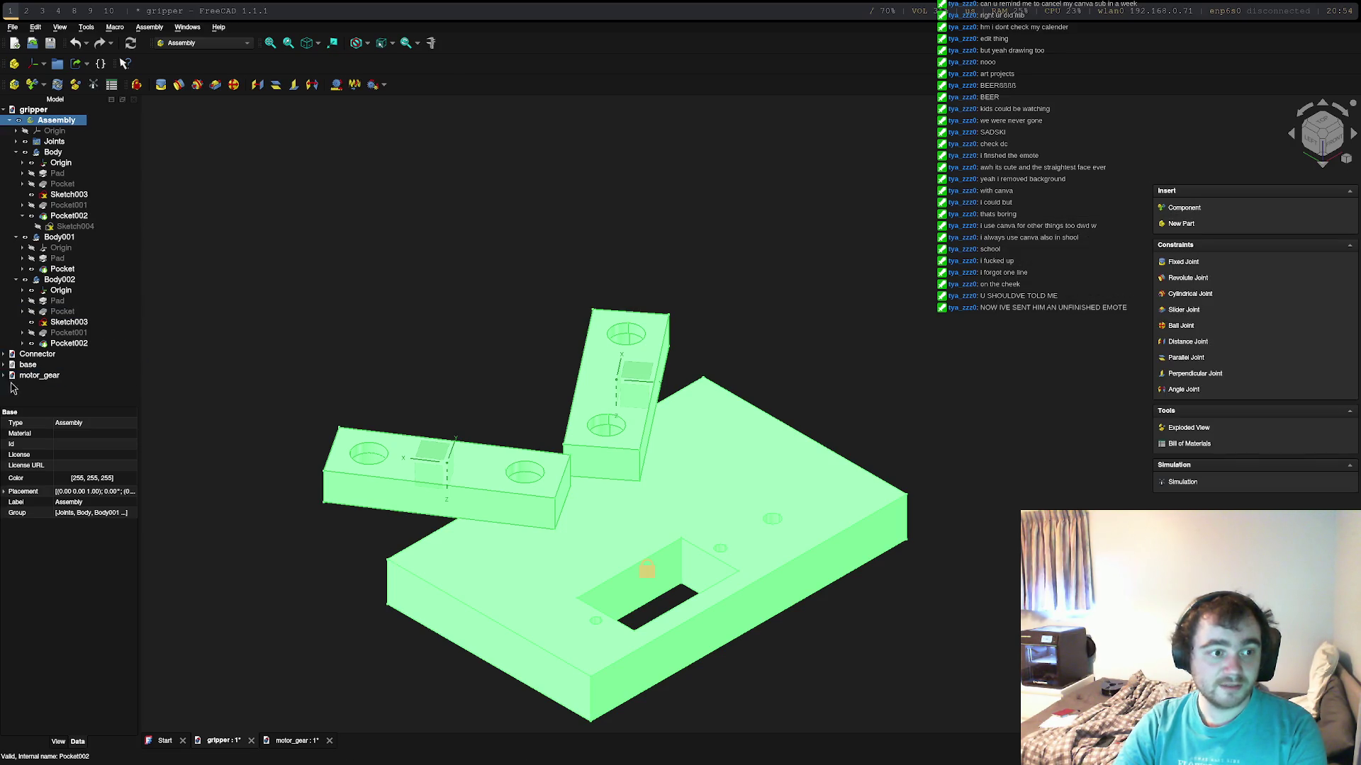
{"action": "double_click", "coordinate": [32, 374]}
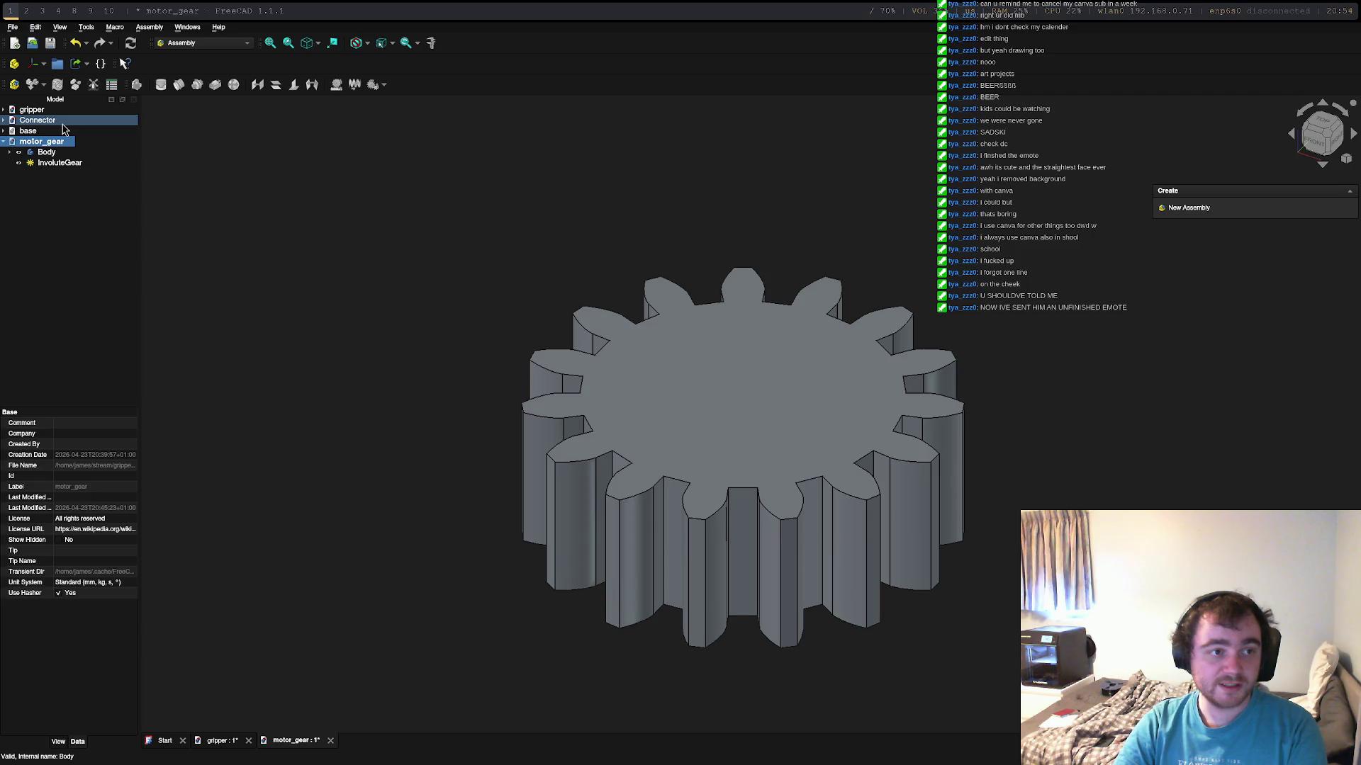
Step: Return from motor_gear to the gripper assembly document
{"action": "key", "text": "ctrl+Tab"}
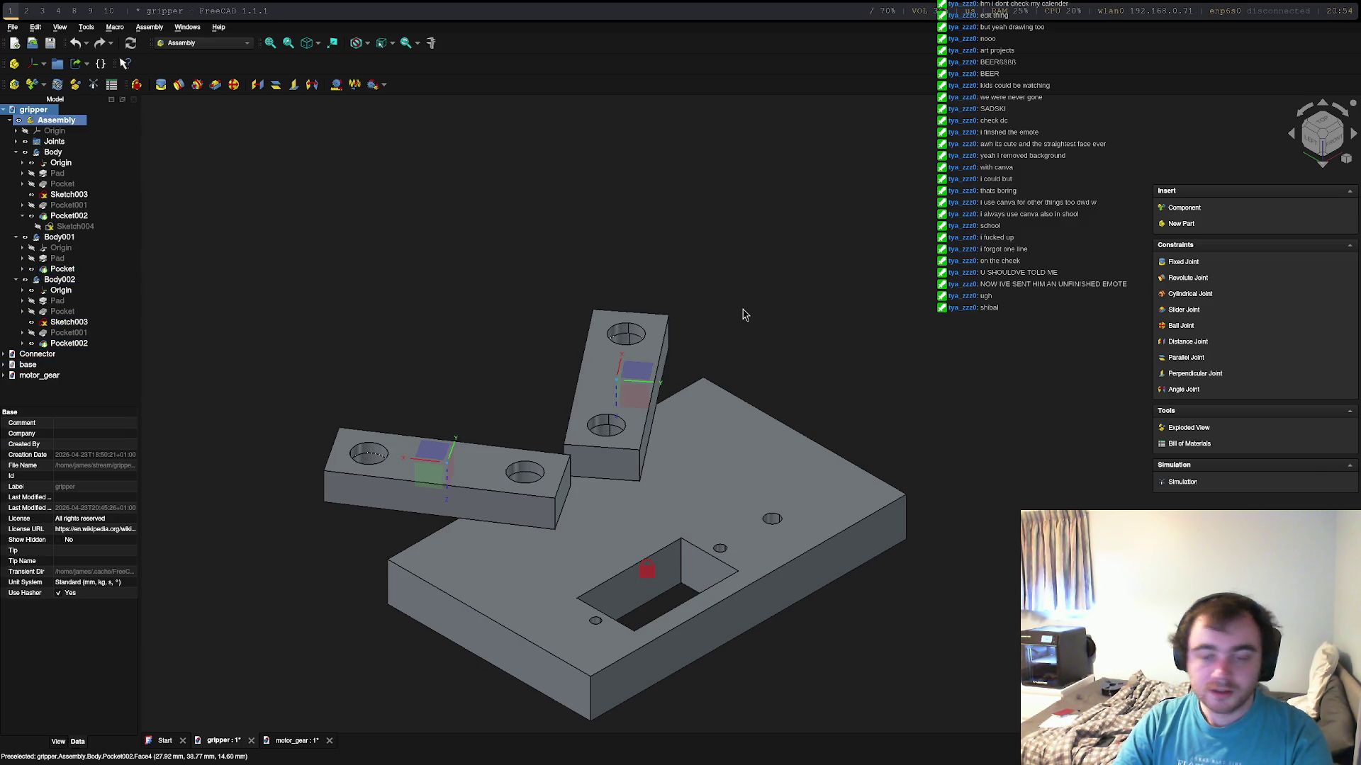
{"action": "mouse_move", "coordinate": [1180, 223]}
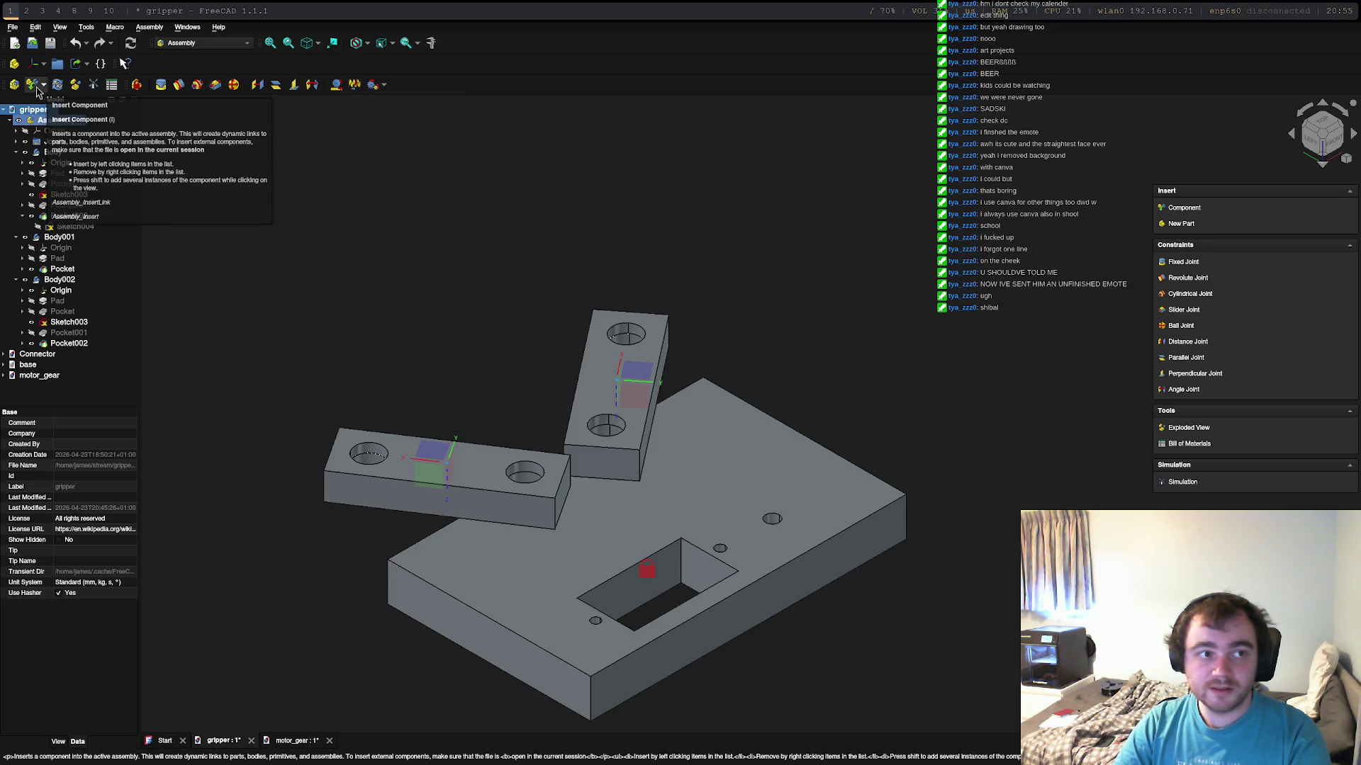
Step: Insert the motor_gear InvoluteGear into the assembly and lift it onto the base plate top
{"action": "left_click", "coordinate": [1189, 208]}
{"action": "left_click", "coordinate": [1196, 316]}
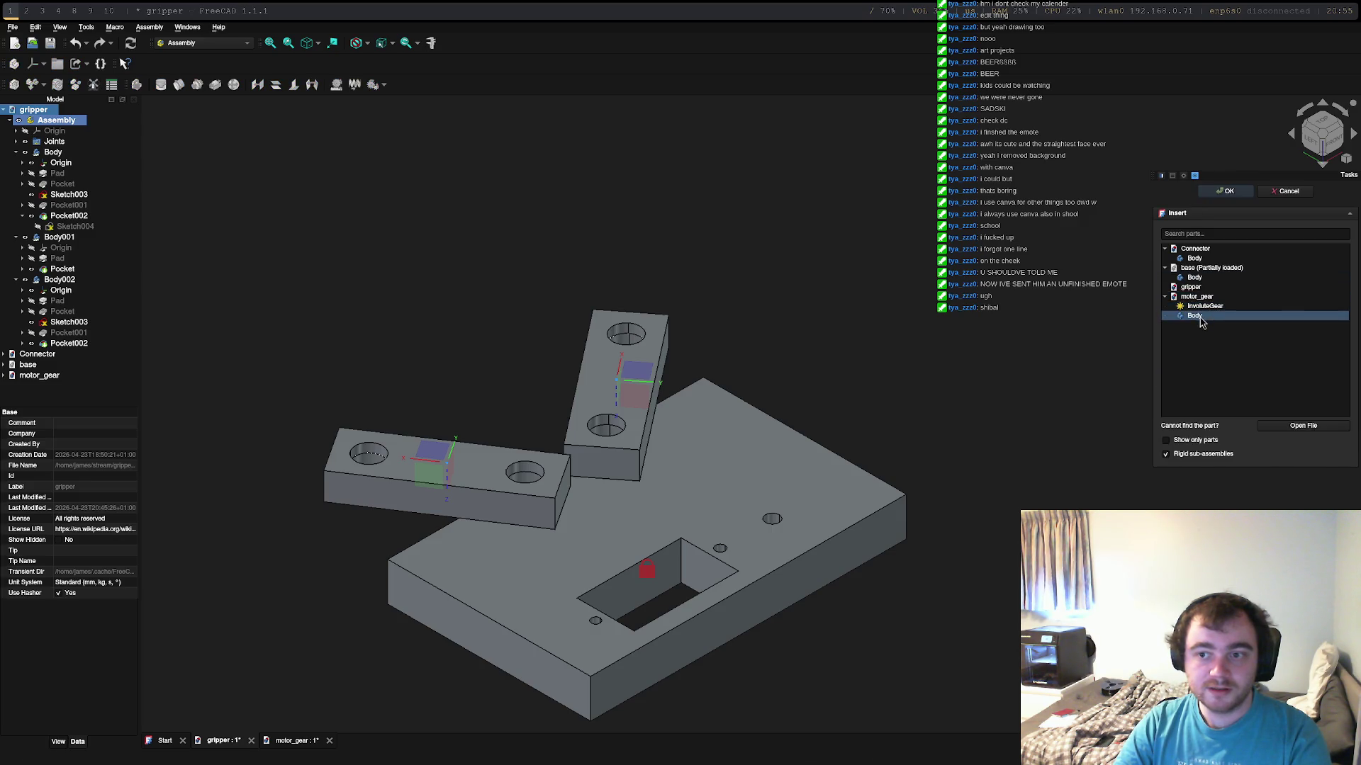
{"action": "left_click", "coordinate": [1196, 299]}
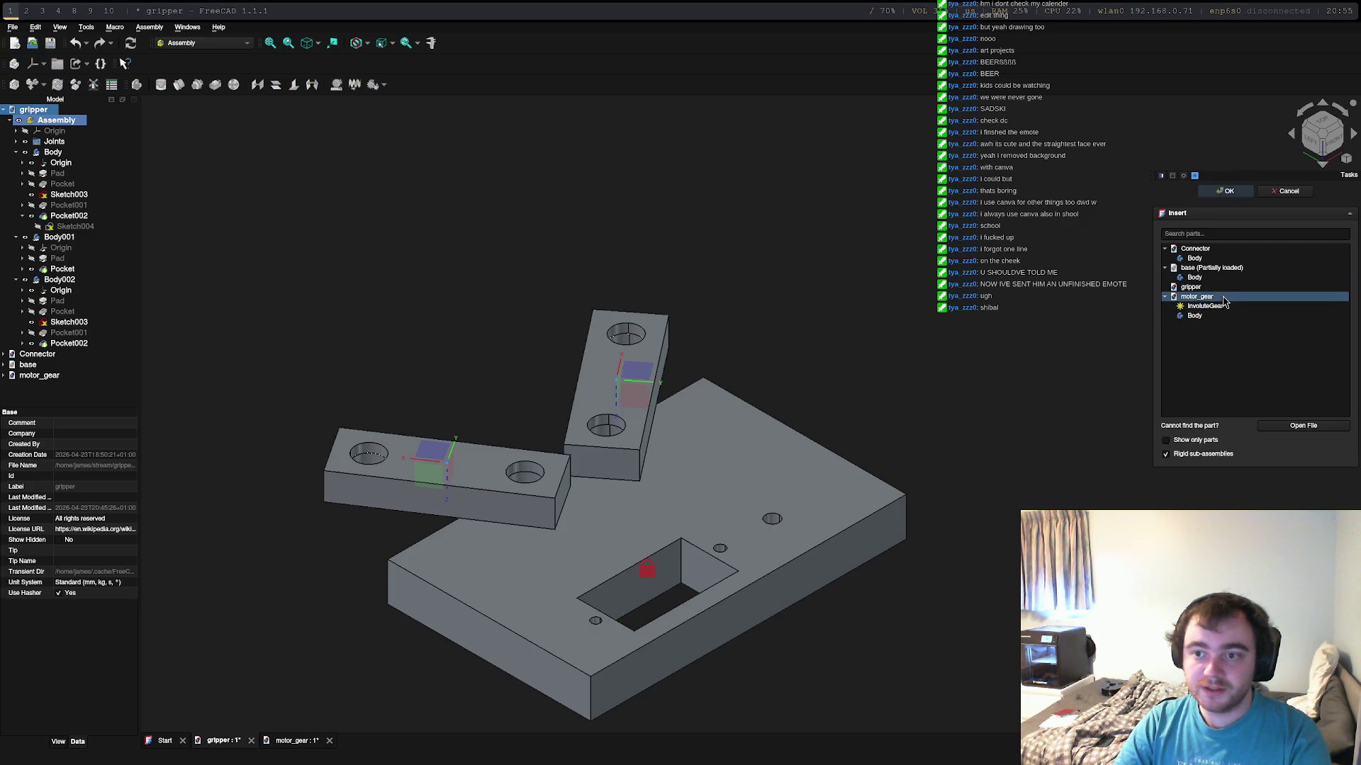
{"action": "left_click", "coordinate": [1222, 308]}
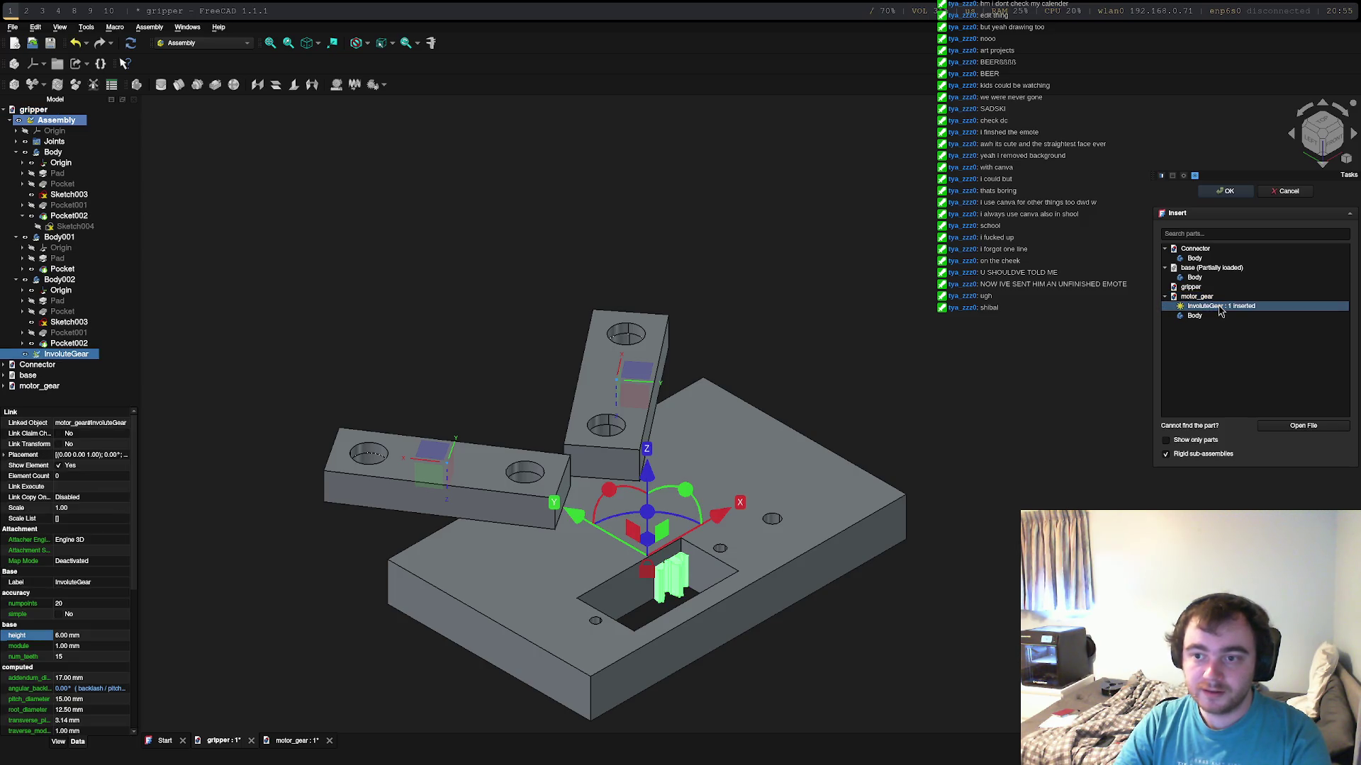
{"action": "left_click_drag", "start_coordinate": [646, 466], "coordinate": [647, 422]}
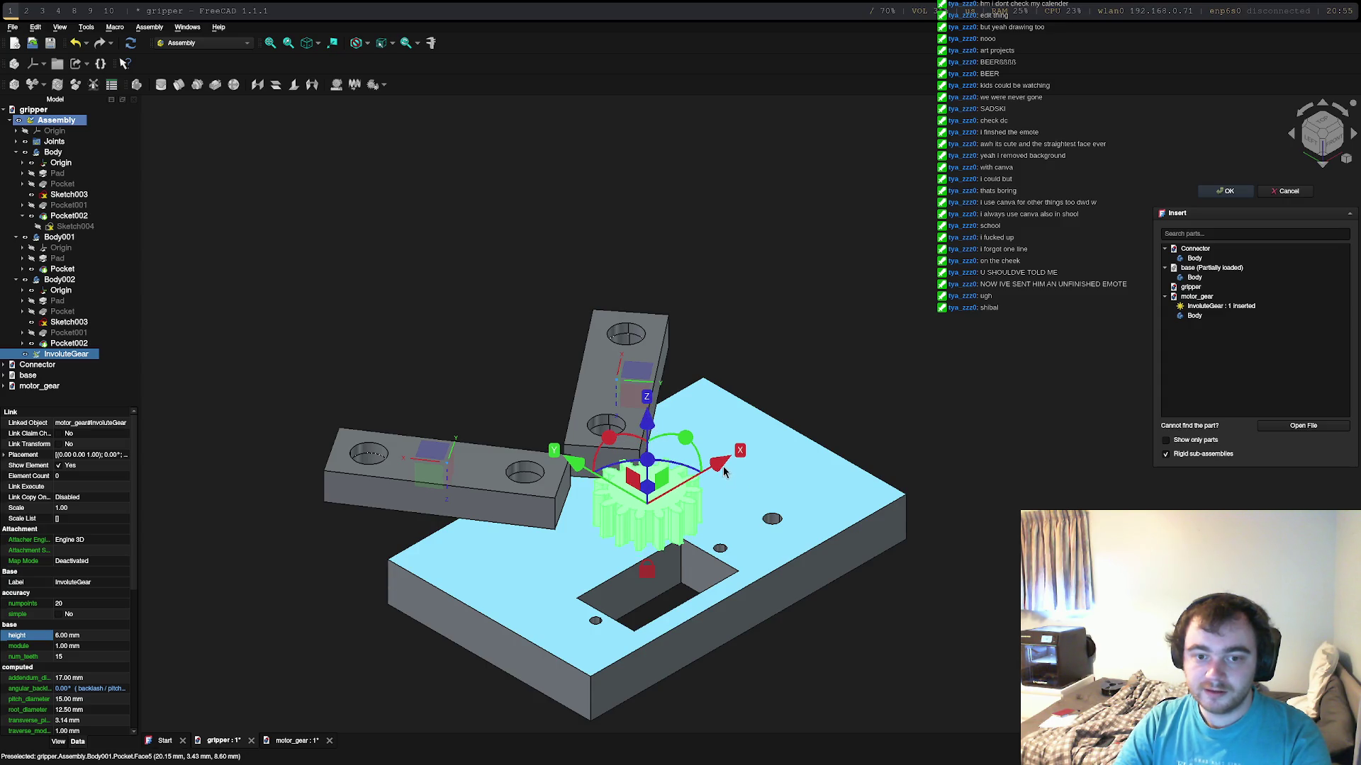
{"action": "left_click_drag", "start_coordinate": [724, 472], "coordinate": [637, 431]}
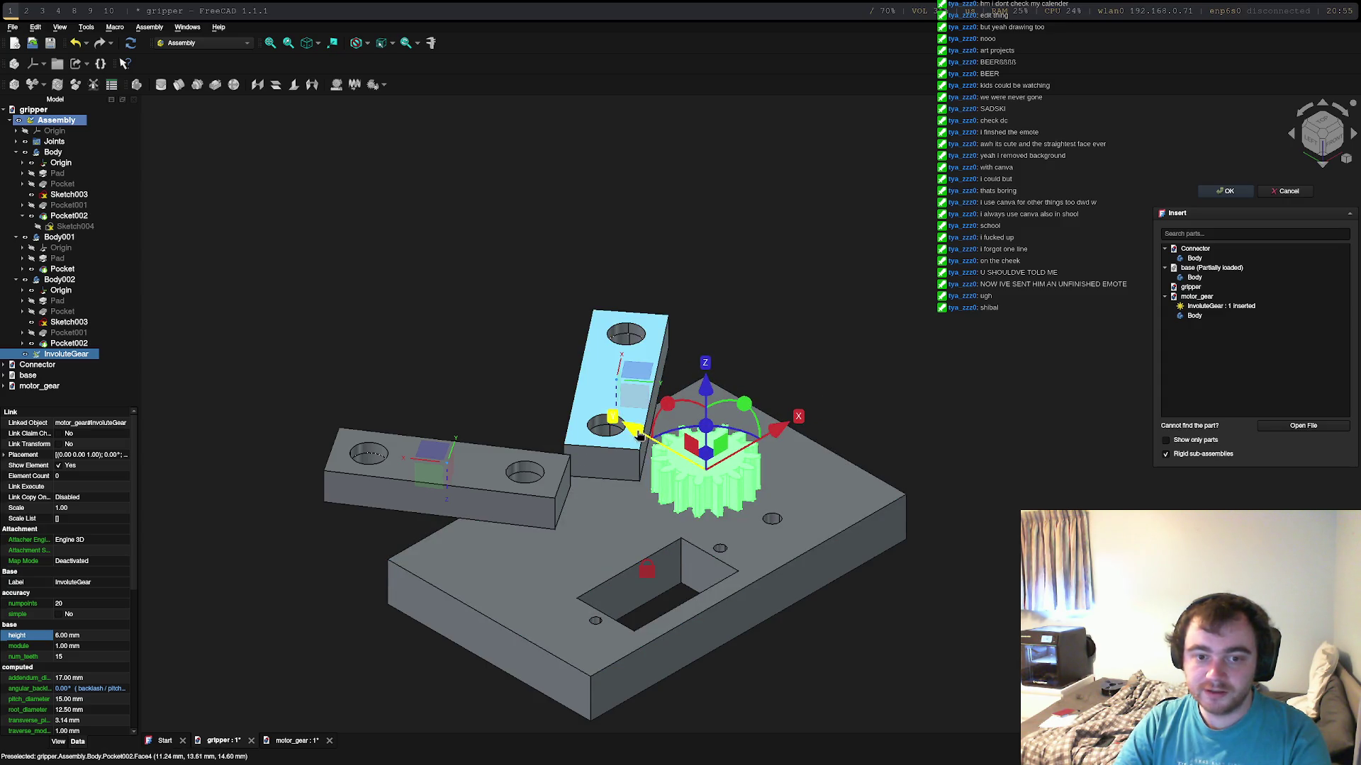
{"action": "scroll", "coordinate": [774, 508], "scroll_direction": "up", "scroll_amount": 10}
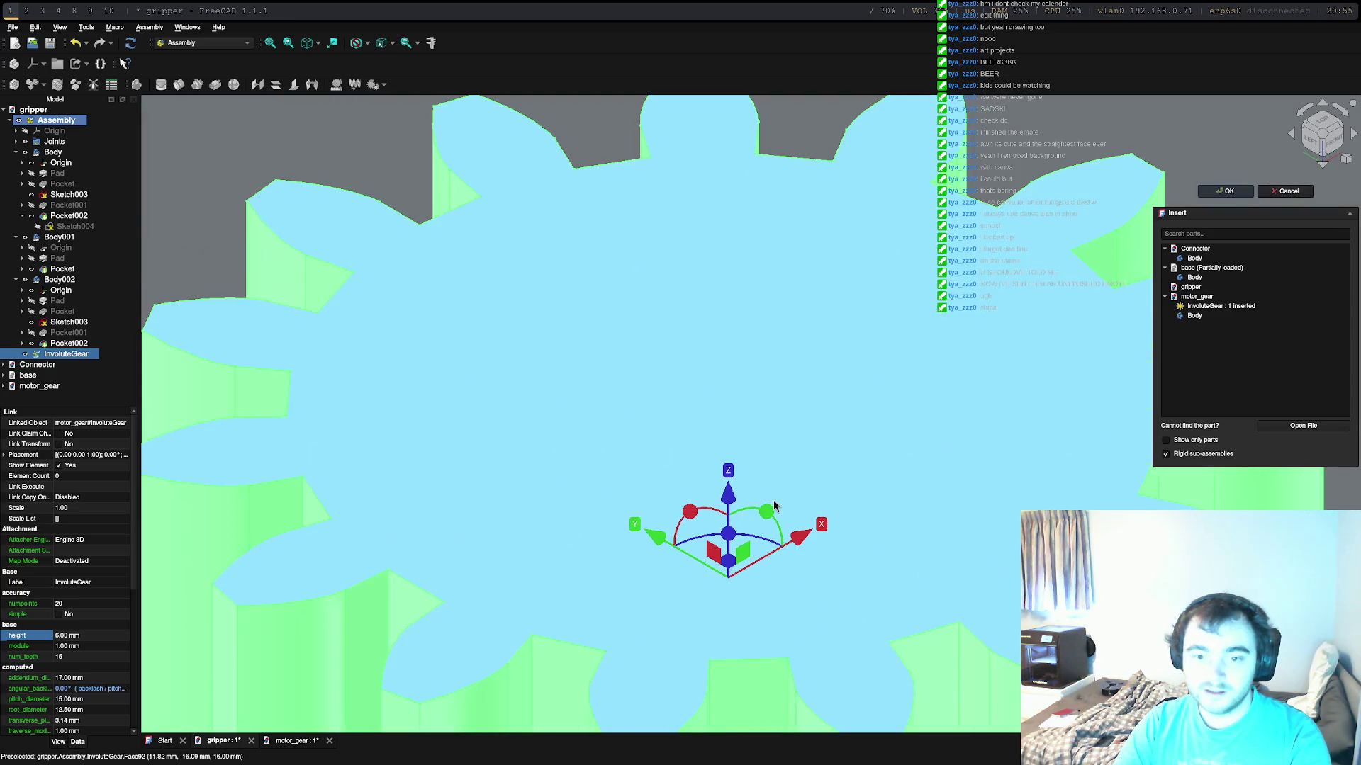
{"action": "scroll", "coordinate": [774, 507], "scroll_direction": "down", "scroll_amount": 5}
{"action": "scroll", "coordinate": [775, 507], "scroll_direction": "down", "scroll_amount": 2}
{"action": "scroll", "coordinate": [774, 507], "scroll_direction": "up", "scroll_amount": 5}
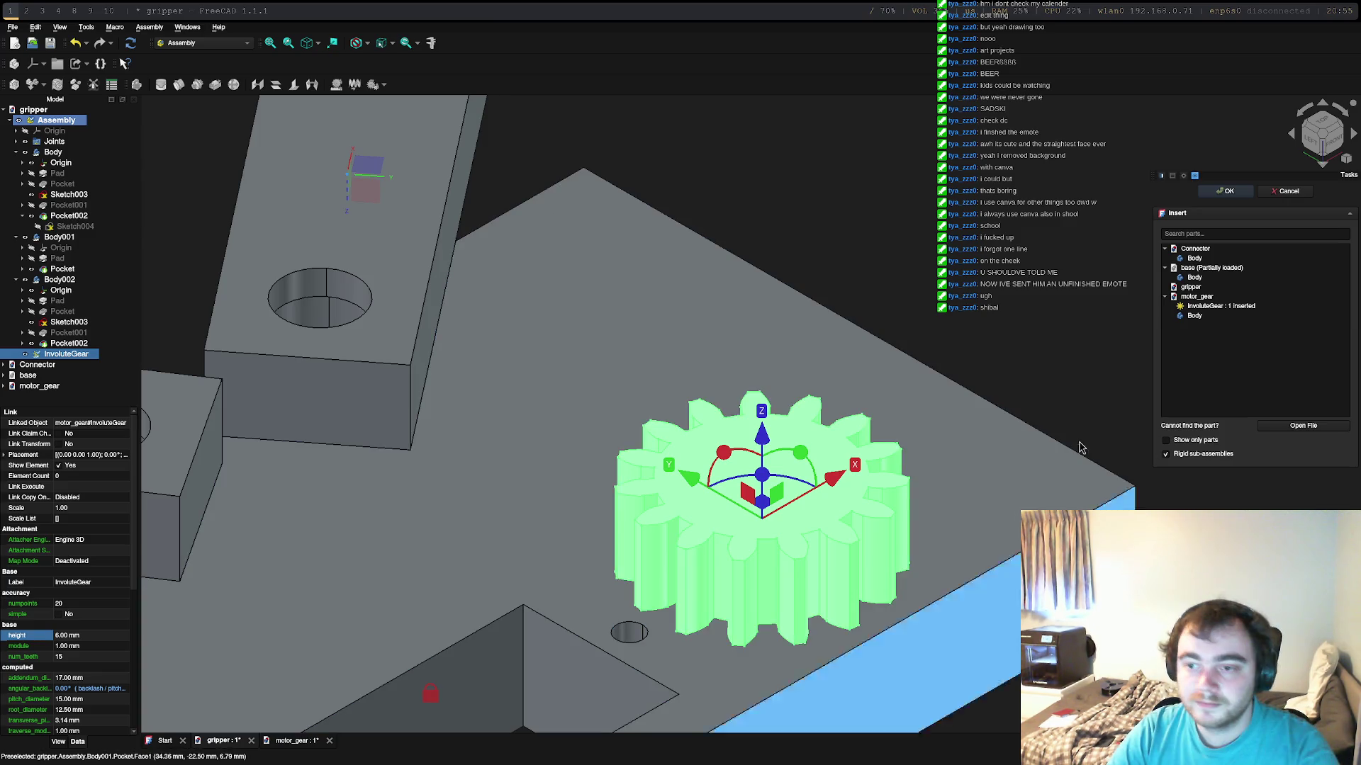
Step: From the top view, drag the gear along Y and 5 mm along X to the base plate's lower right
{"action": "left_click", "coordinate": [1322, 126]}
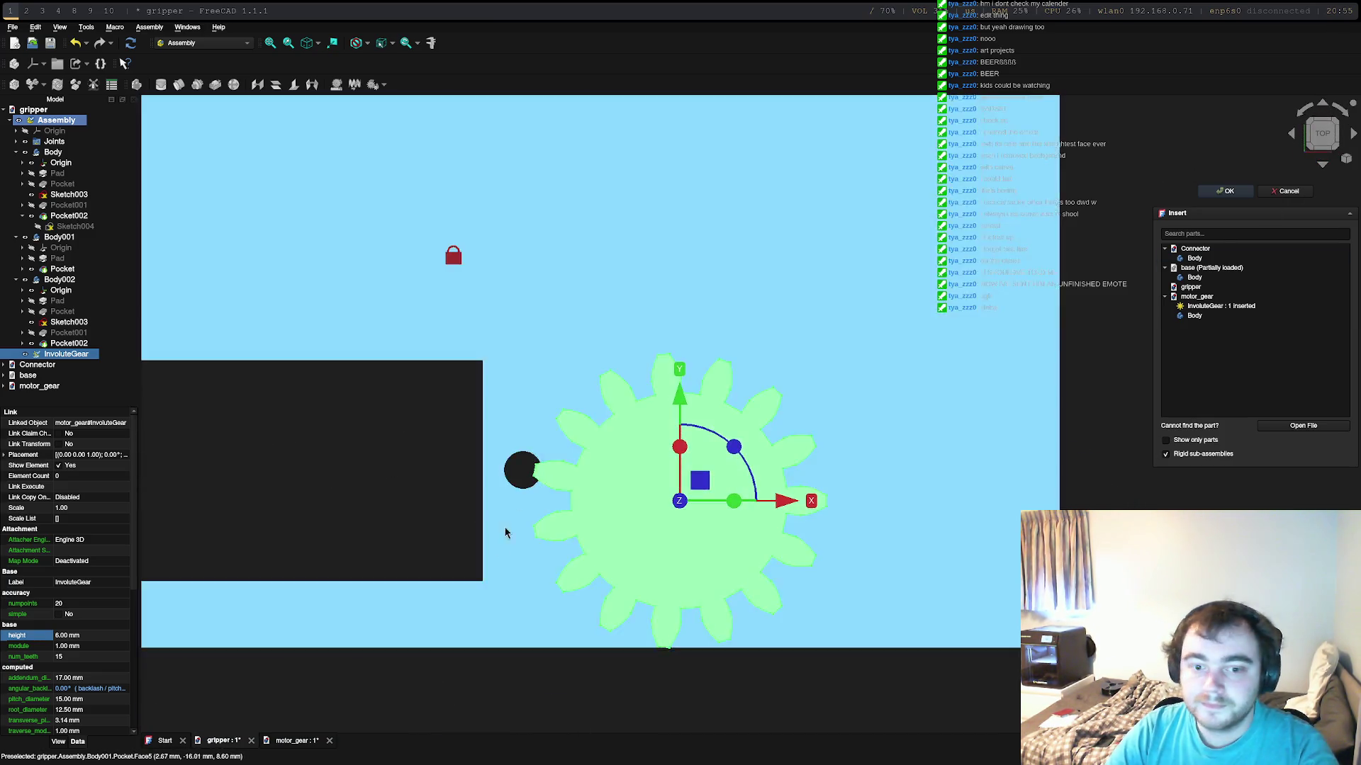
{"action": "scroll", "coordinate": [636, 496], "scroll_direction": "down", "scroll_amount": 5}
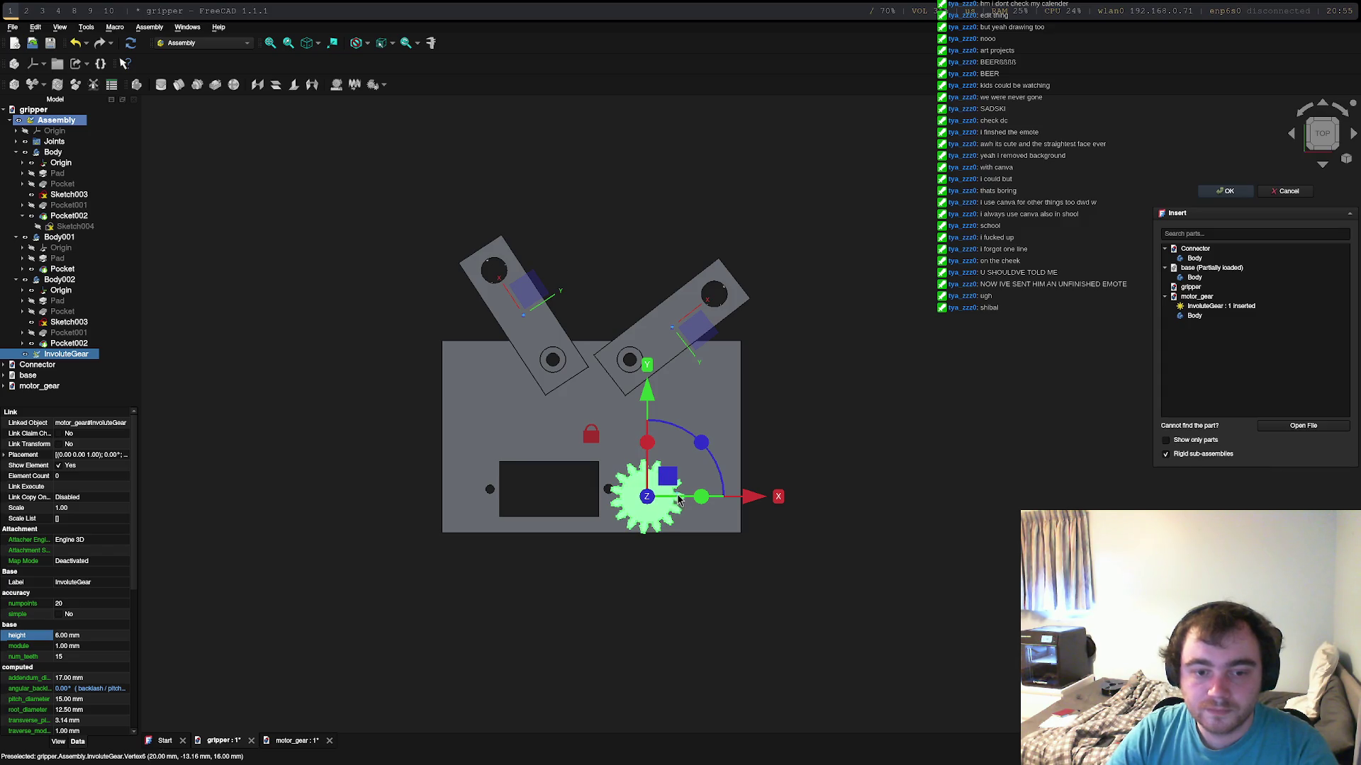
{"action": "left_click_drag", "start_coordinate": [647, 394], "coordinate": [650, 330]}
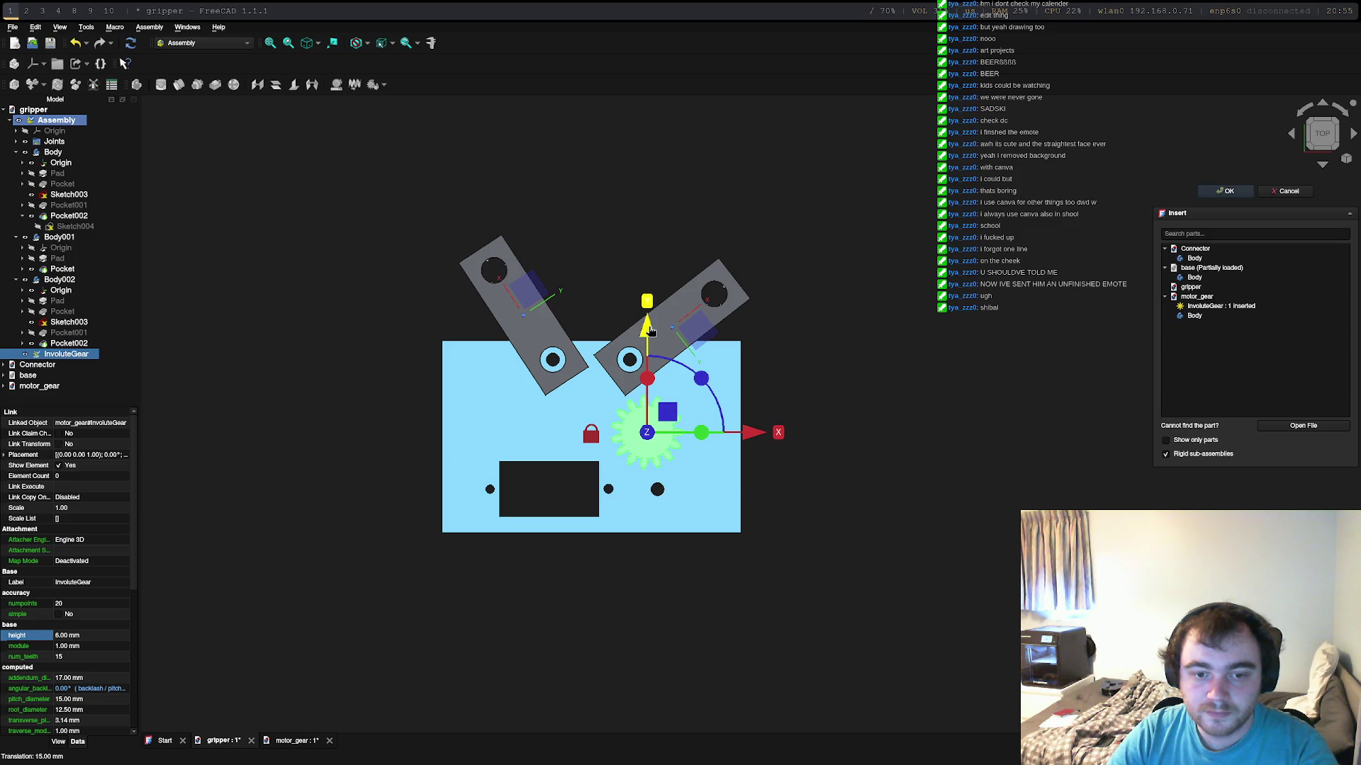
{"action": "left_click_drag", "start_coordinate": [651, 329], "coordinate": [650, 386]}
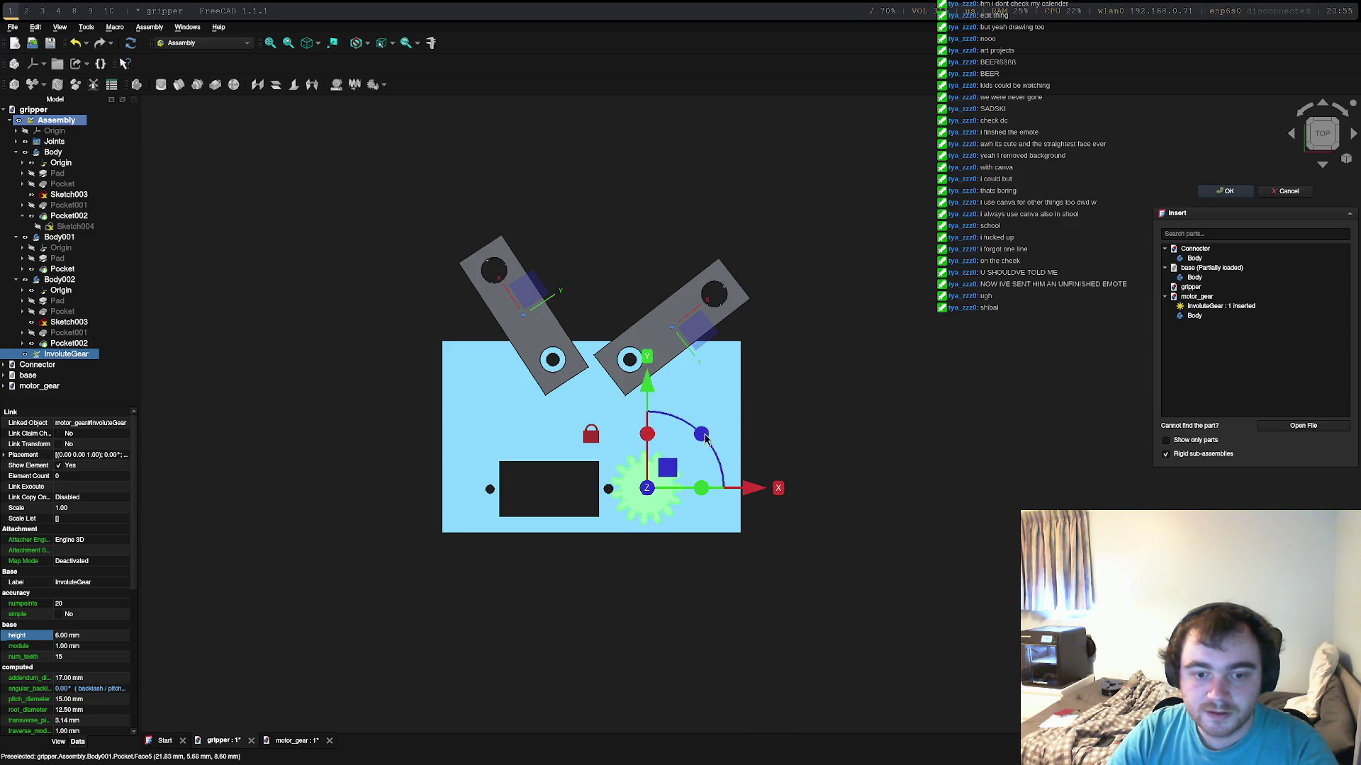
{"action": "left_click_drag", "start_coordinate": [748, 490], "coordinate": [772, 494]}
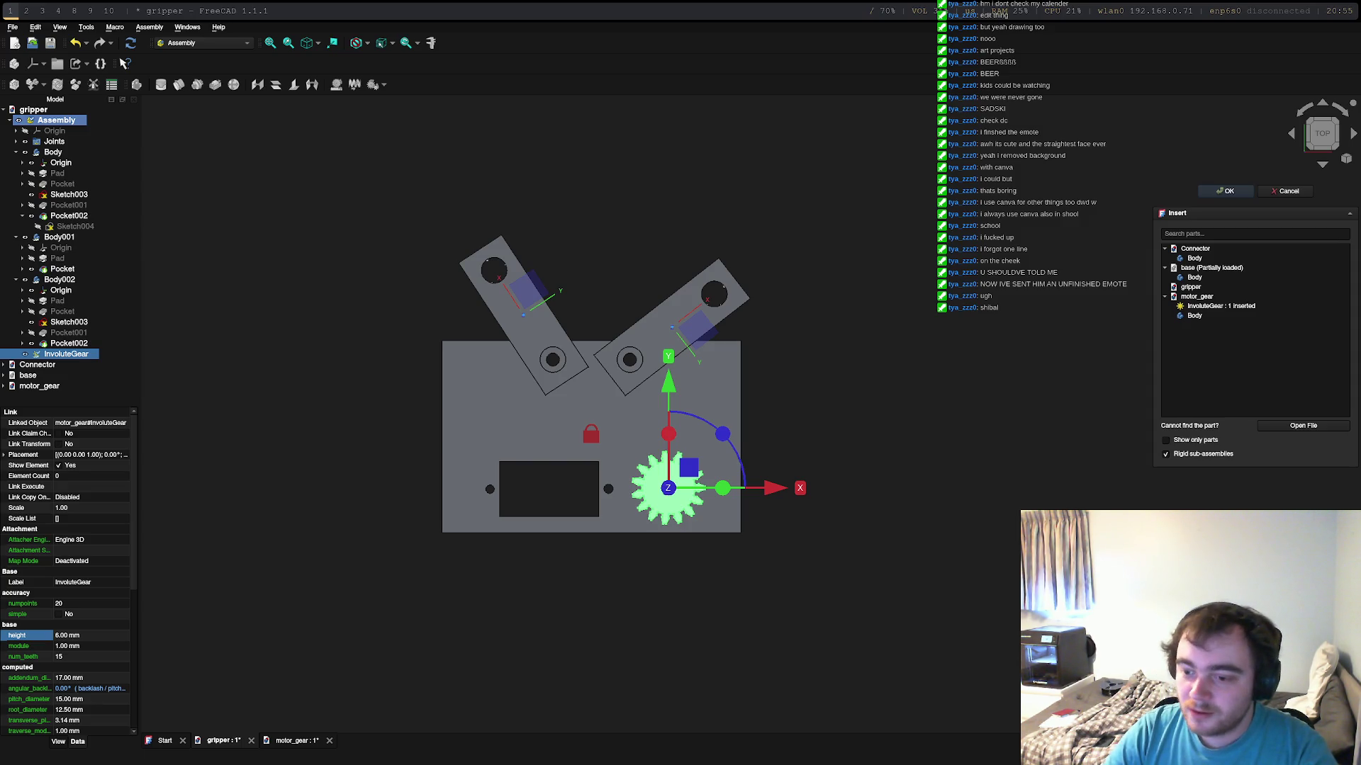
{"action": "mouse_move", "coordinate": [700, 551]}
{"action": "middle_mouse_down"}
{"action": "mouse_move", "coordinate": [970, 409]}
{"action": "mouse_move", "coordinate": [992, 668]}
{"action": "mouse_move", "coordinate": [870, 562]}
{"action": "middle_mouse_up"}
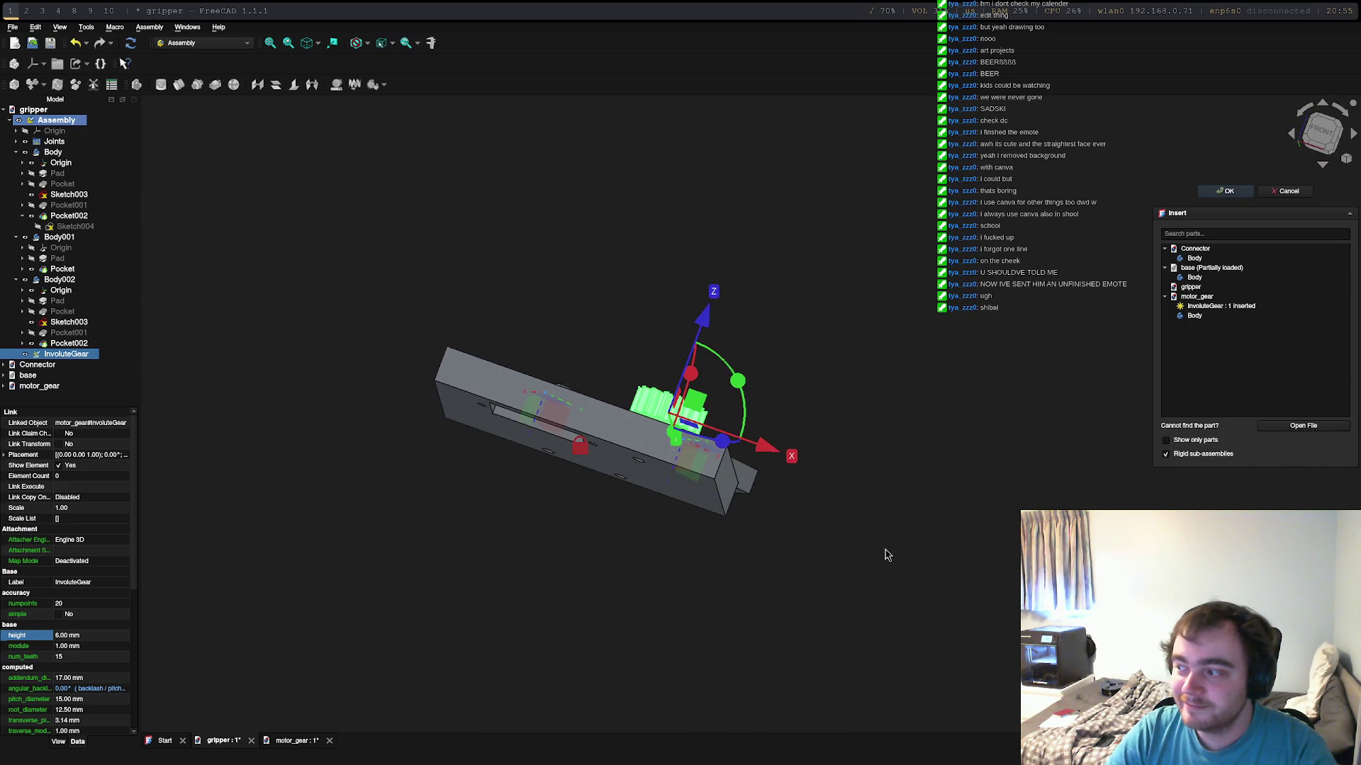
{"action": "key", "text": "2"}
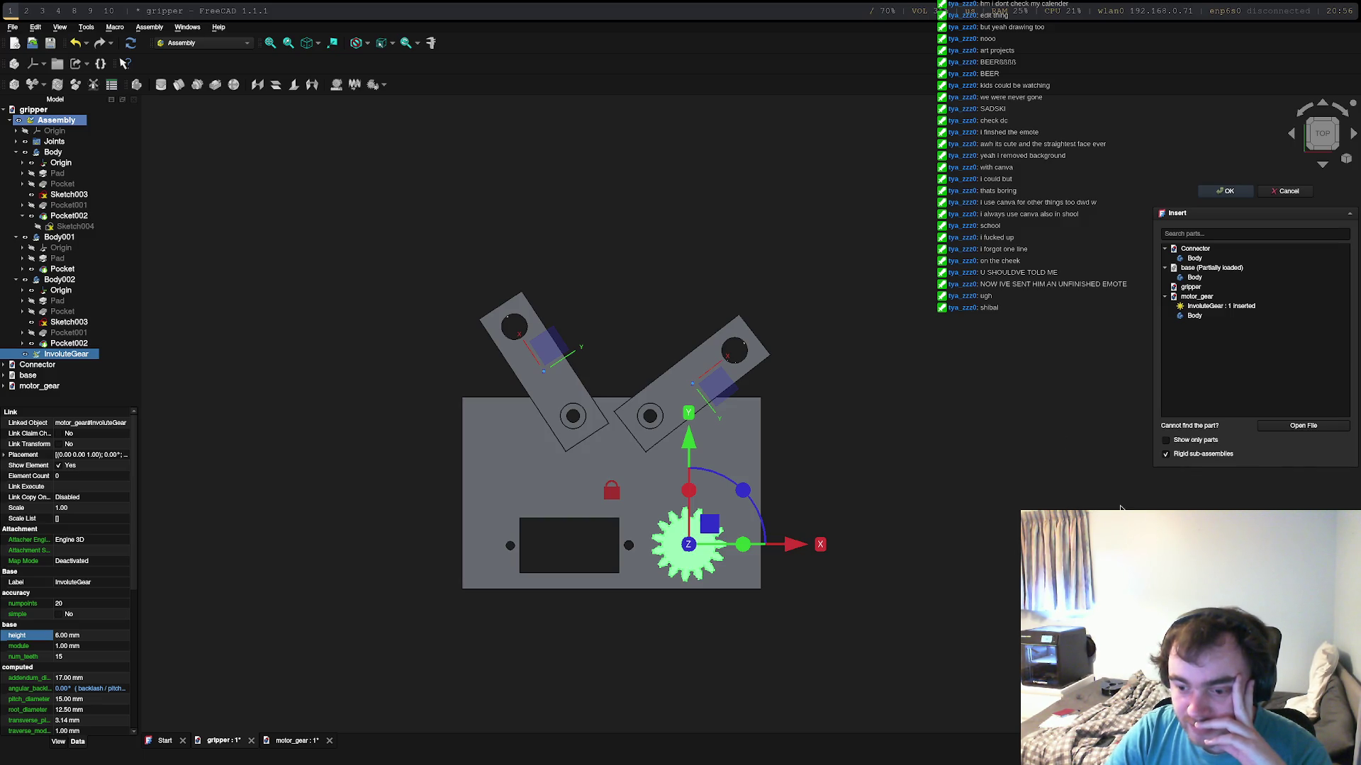
{"action": "left_click", "coordinate": [904, 264]}
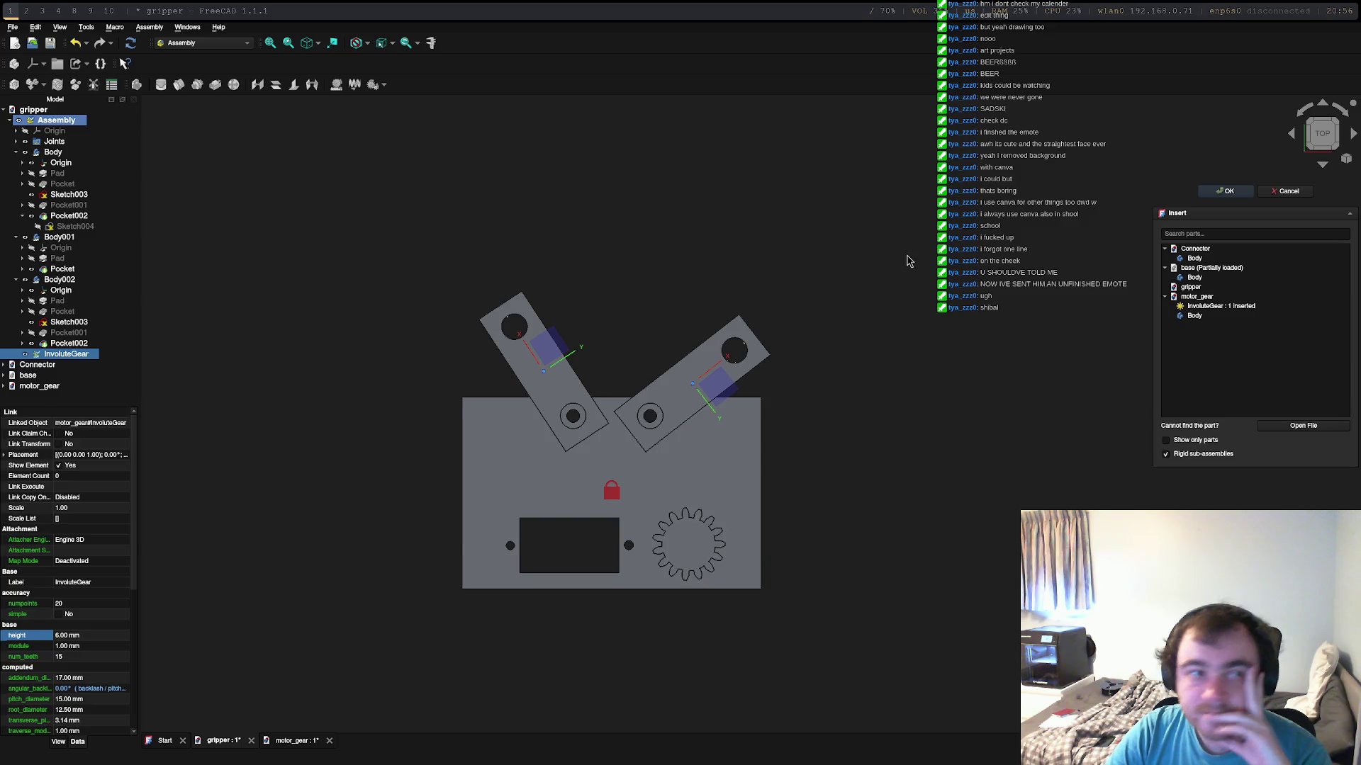
{"action": "left_click", "coordinate": [309, 42]}
{"action": "left_click", "coordinate": [317, 43]}
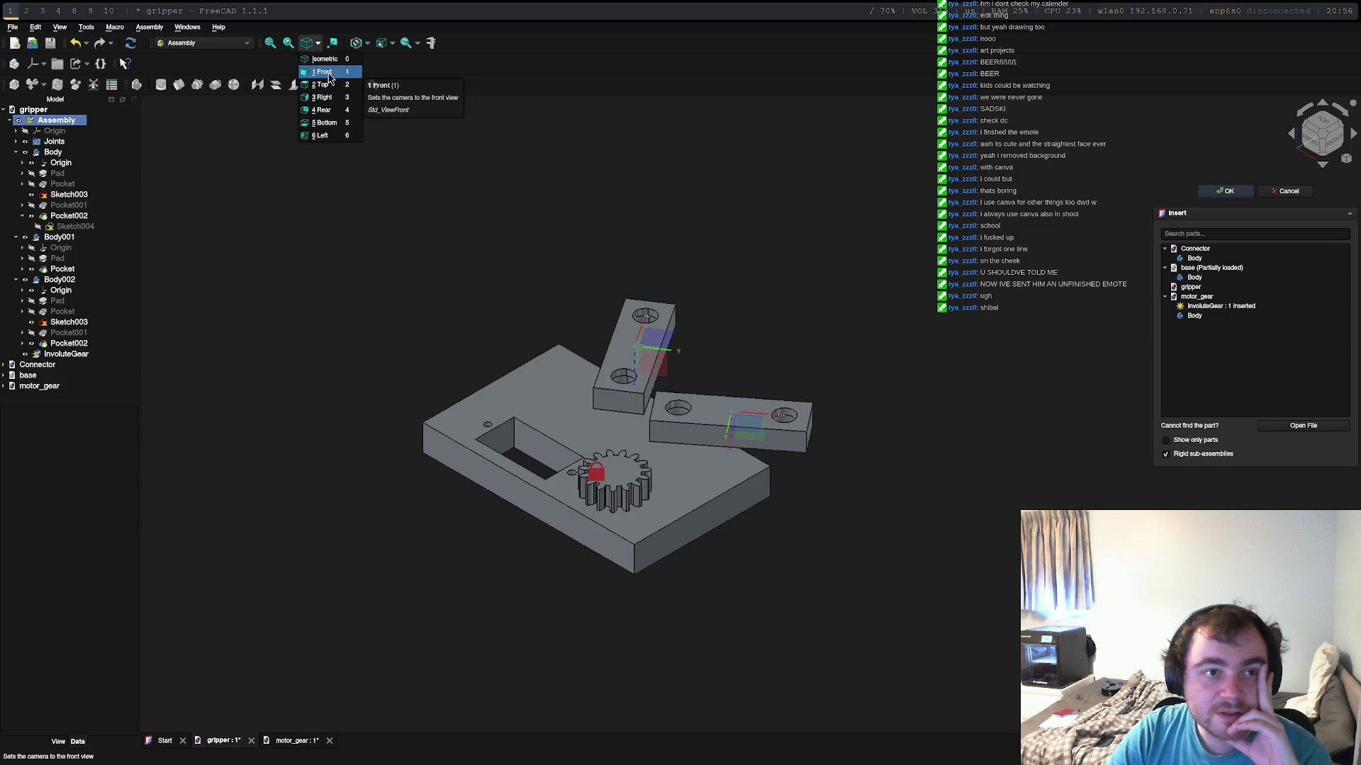
{"action": "left_click", "coordinate": [390, 44]}
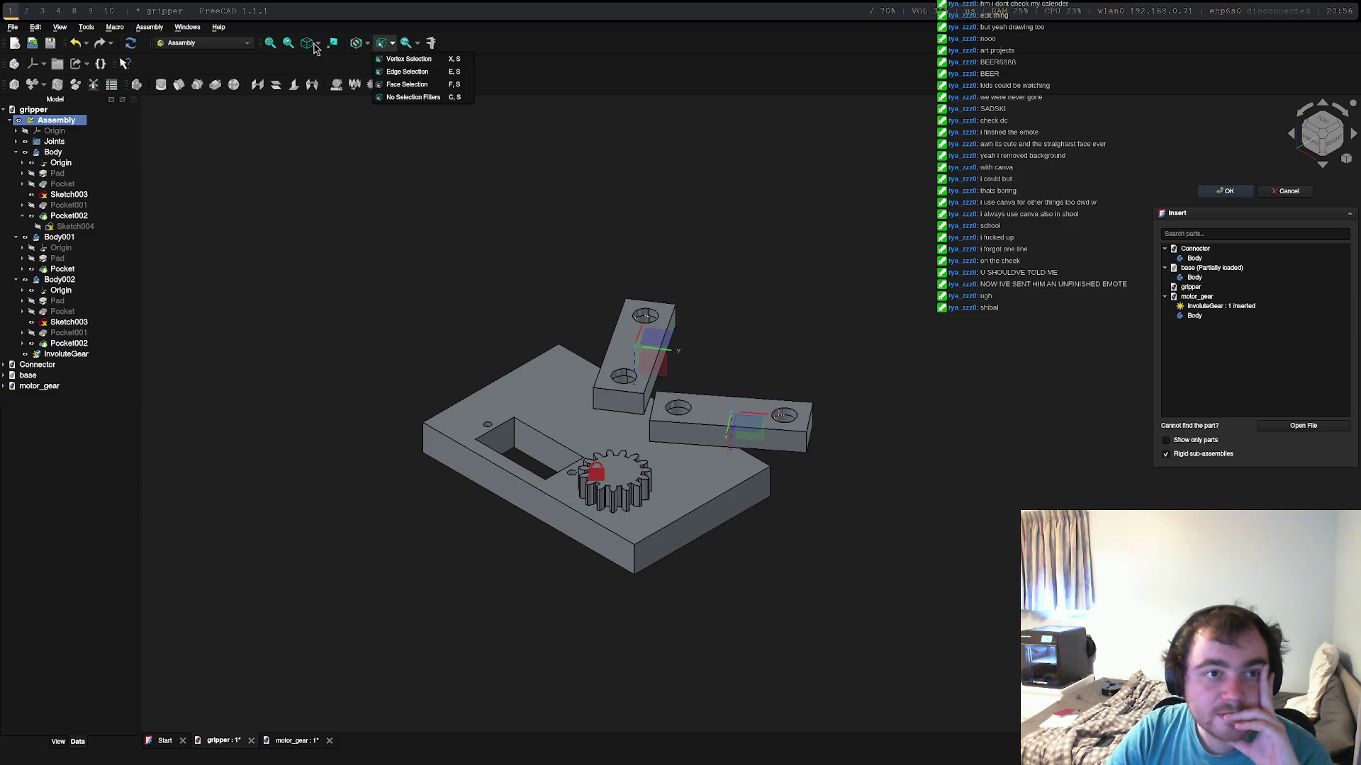
{"action": "left_click", "coordinate": [127, 47]}
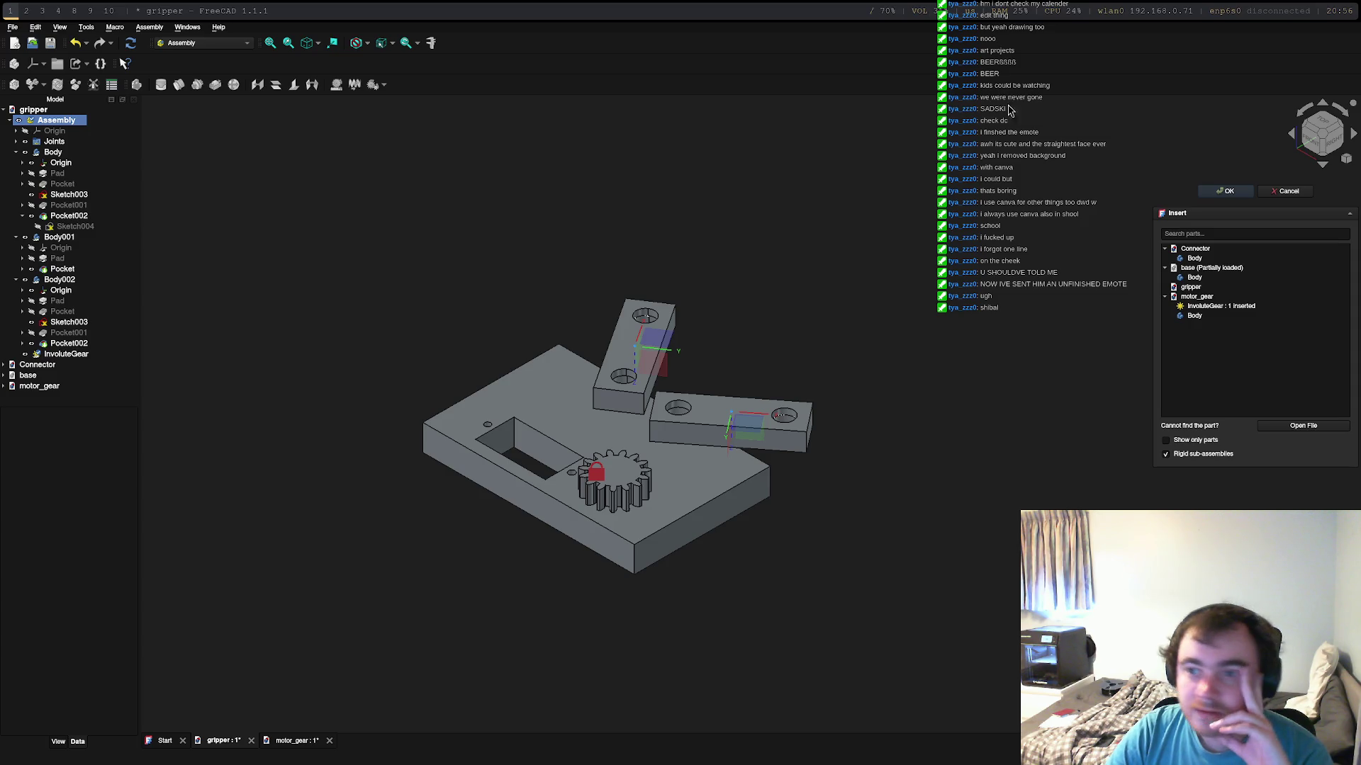
{"action": "mouse_move", "coordinate": [811, 429]}
{"action": "middle_mouse_down"}
{"action": "mouse_move", "coordinate": [820, 603]}
{"action": "mouse_move", "coordinate": [738, 599]}
{"action": "mouse_move", "coordinate": [759, 607]}
{"action": "middle_mouse_up"}
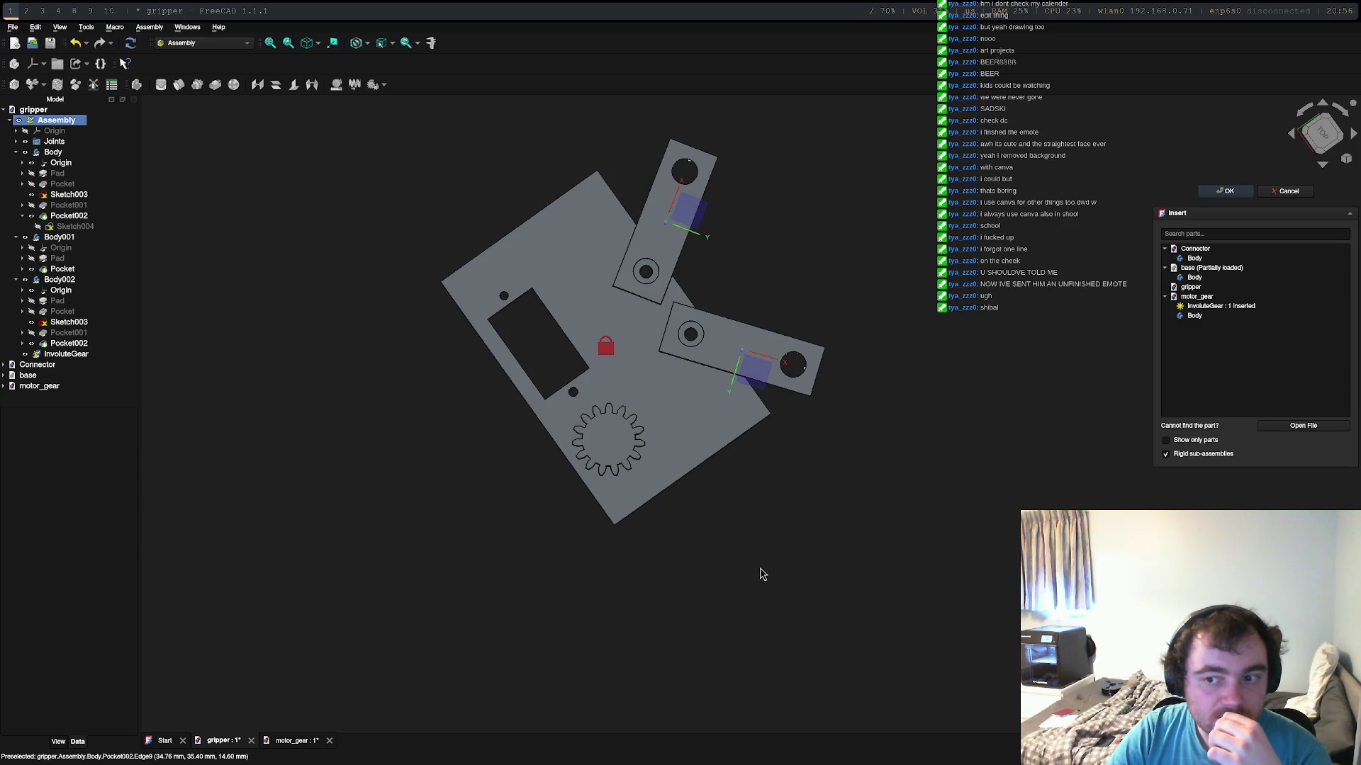
Step: Set the assembly gear's num_teeth to 20 and numpoints to 30, then bring up motor_gear
{"action": "left_click", "coordinate": [608, 438]}
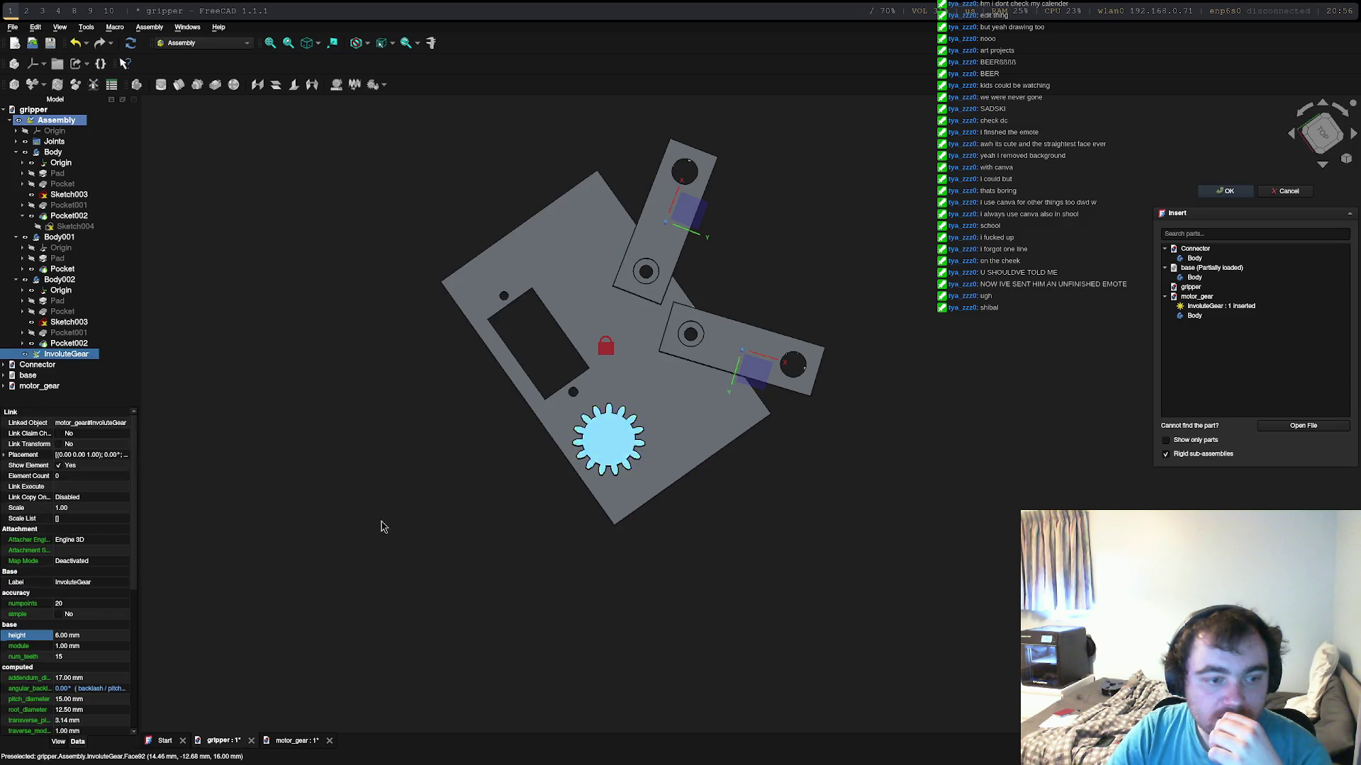
{"action": "left_click", "coordinate": [74, 659]}
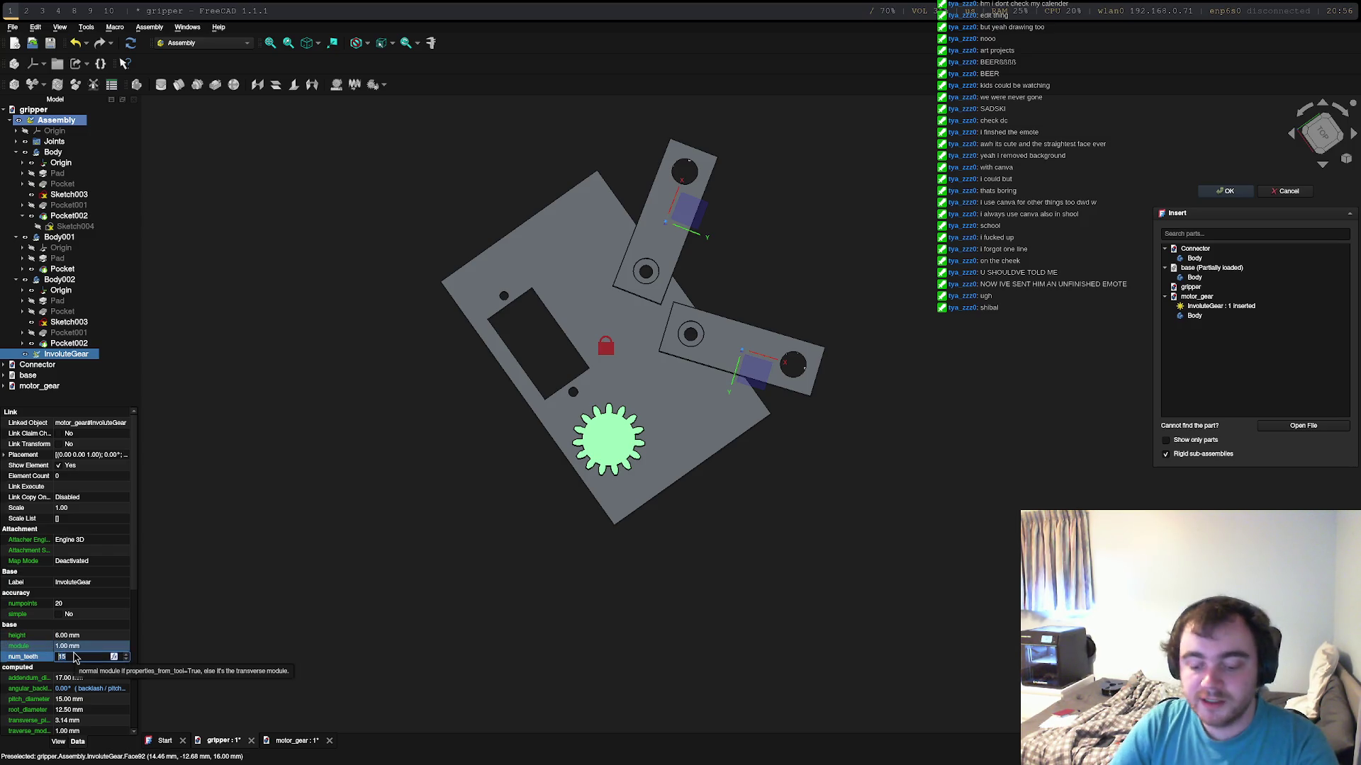
{"action": "type", "text": "20"}
{"action": "key", "text": "Return"}
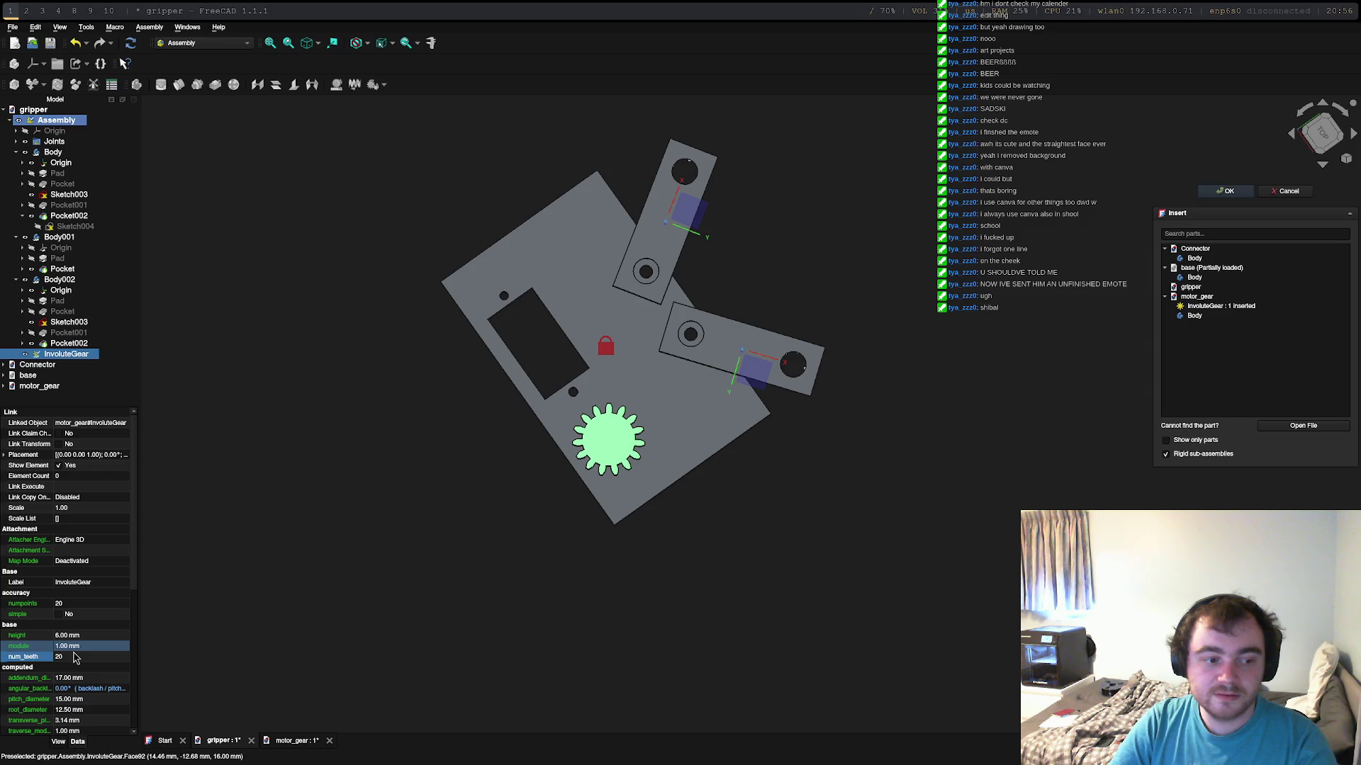
{"action": "left_click", "coordinate": [74, 660]}
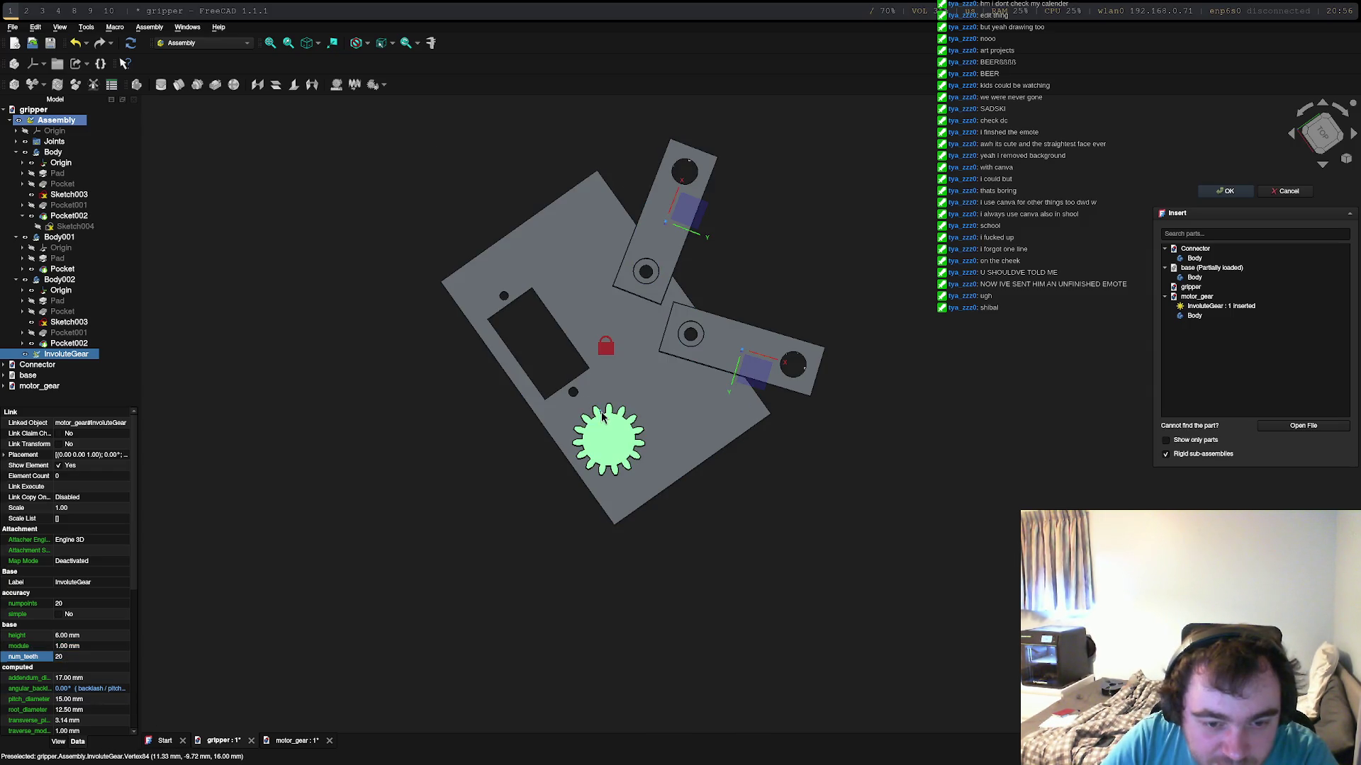
{"action": "left_click", "coordinate": [67, 602]}
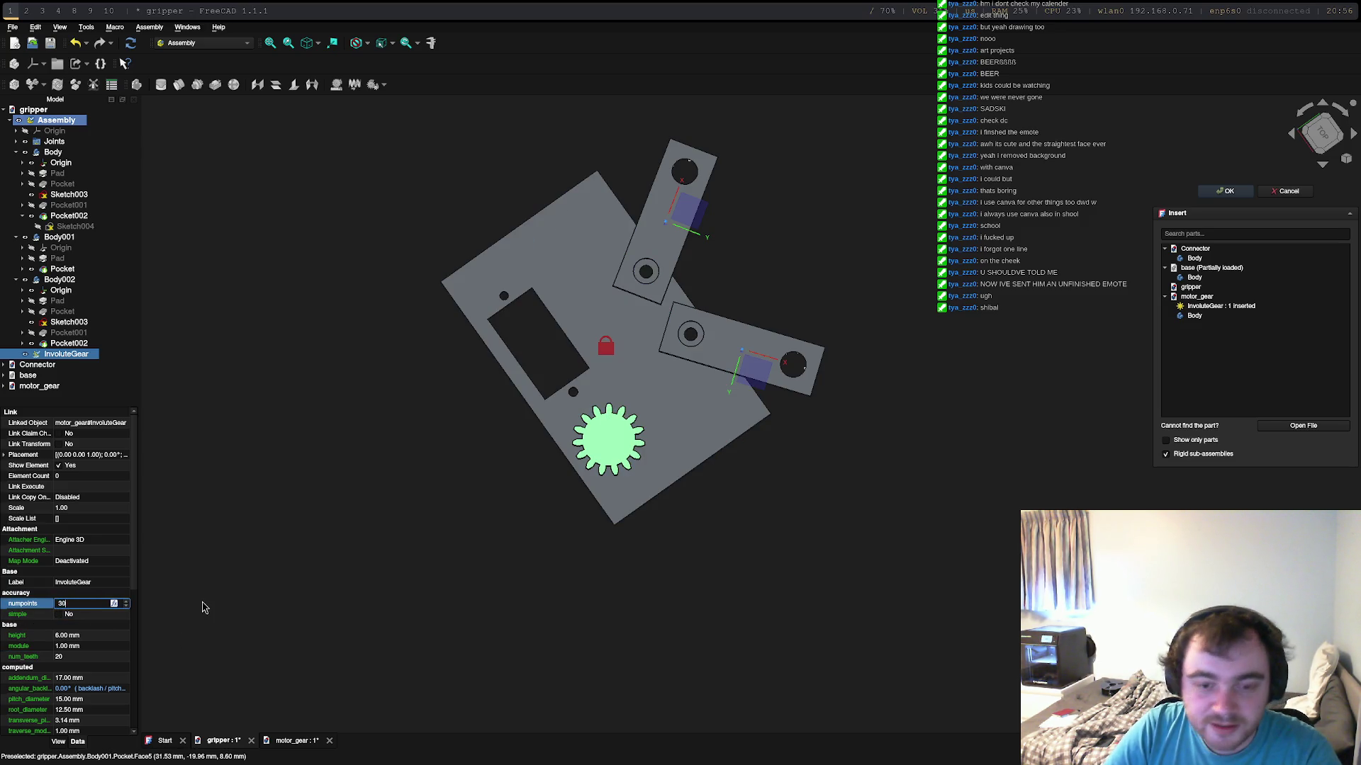
{"action": "type", "text": "30"}
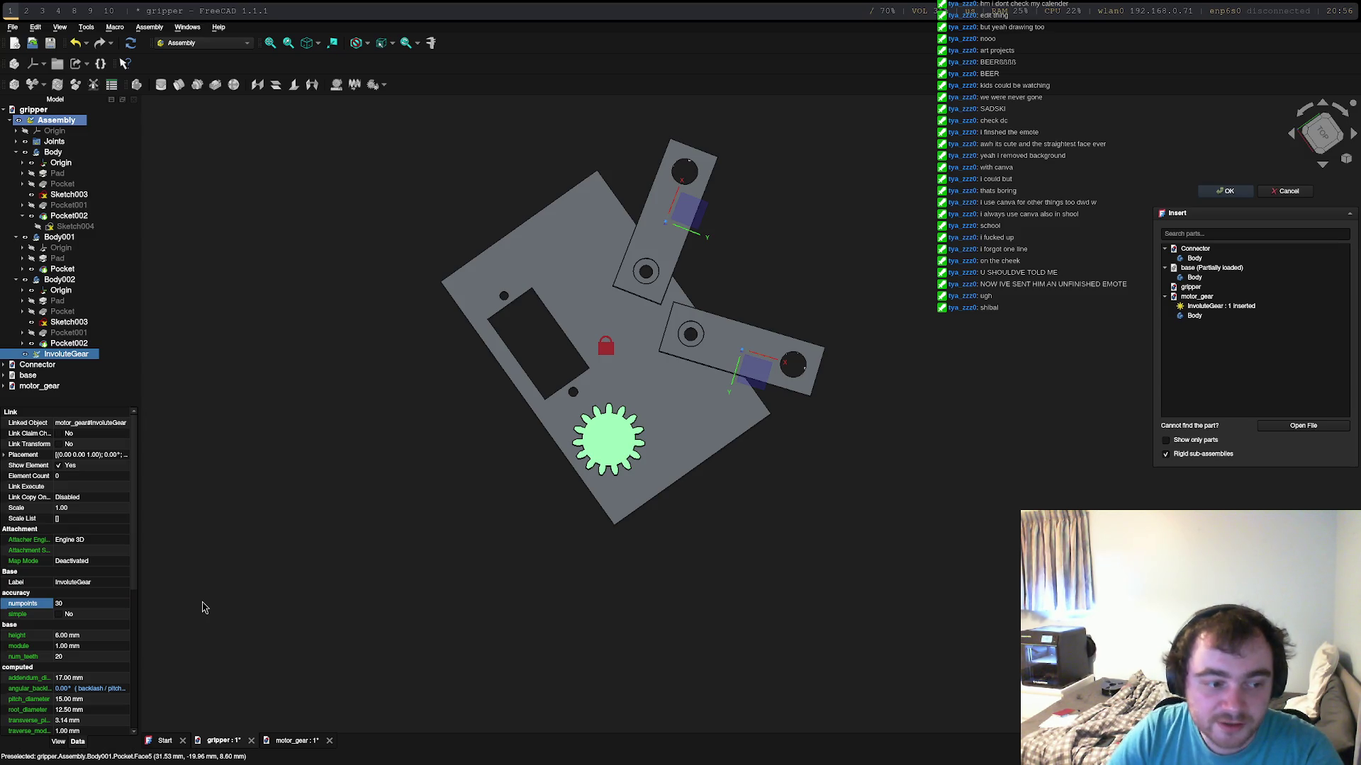
{"action": "left_click", "coordinate": [467, 525]}
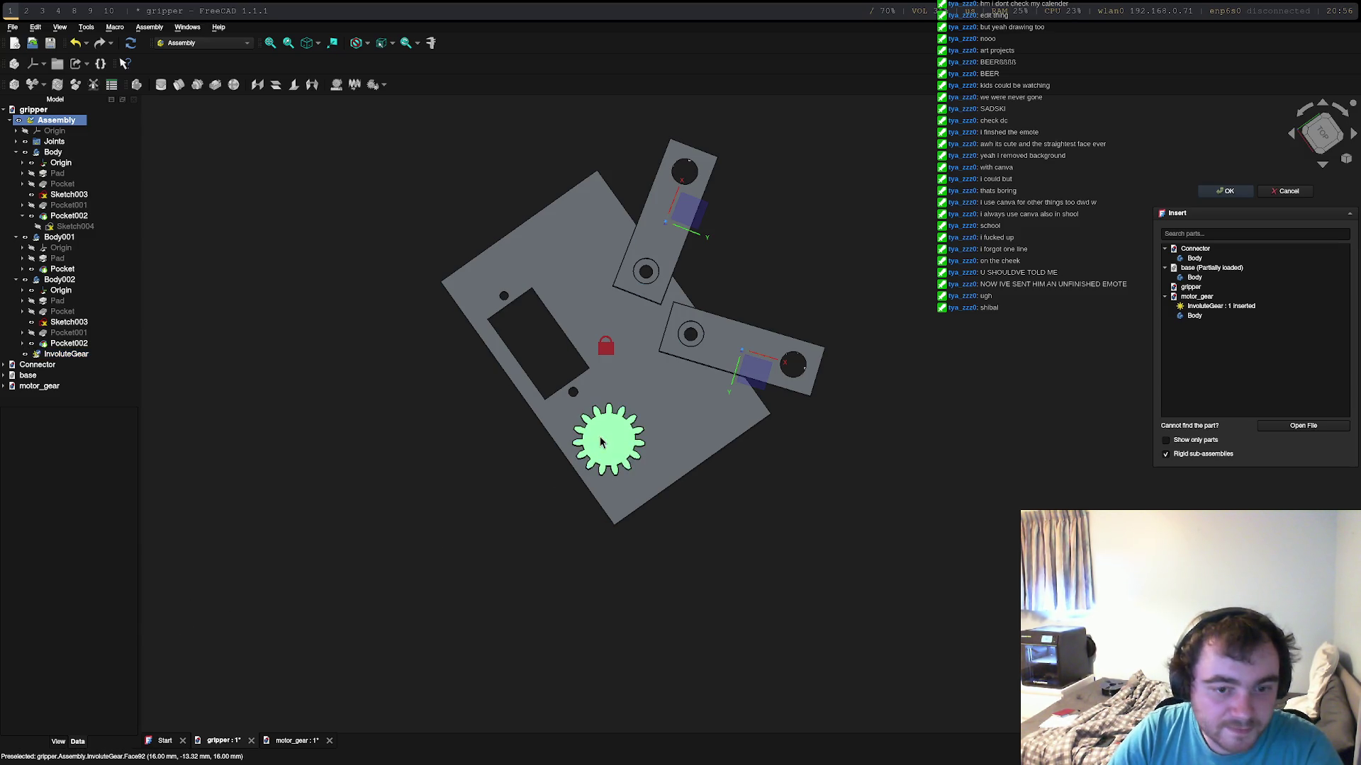
{"action": "left_click", "coordinate": [601, 442]}
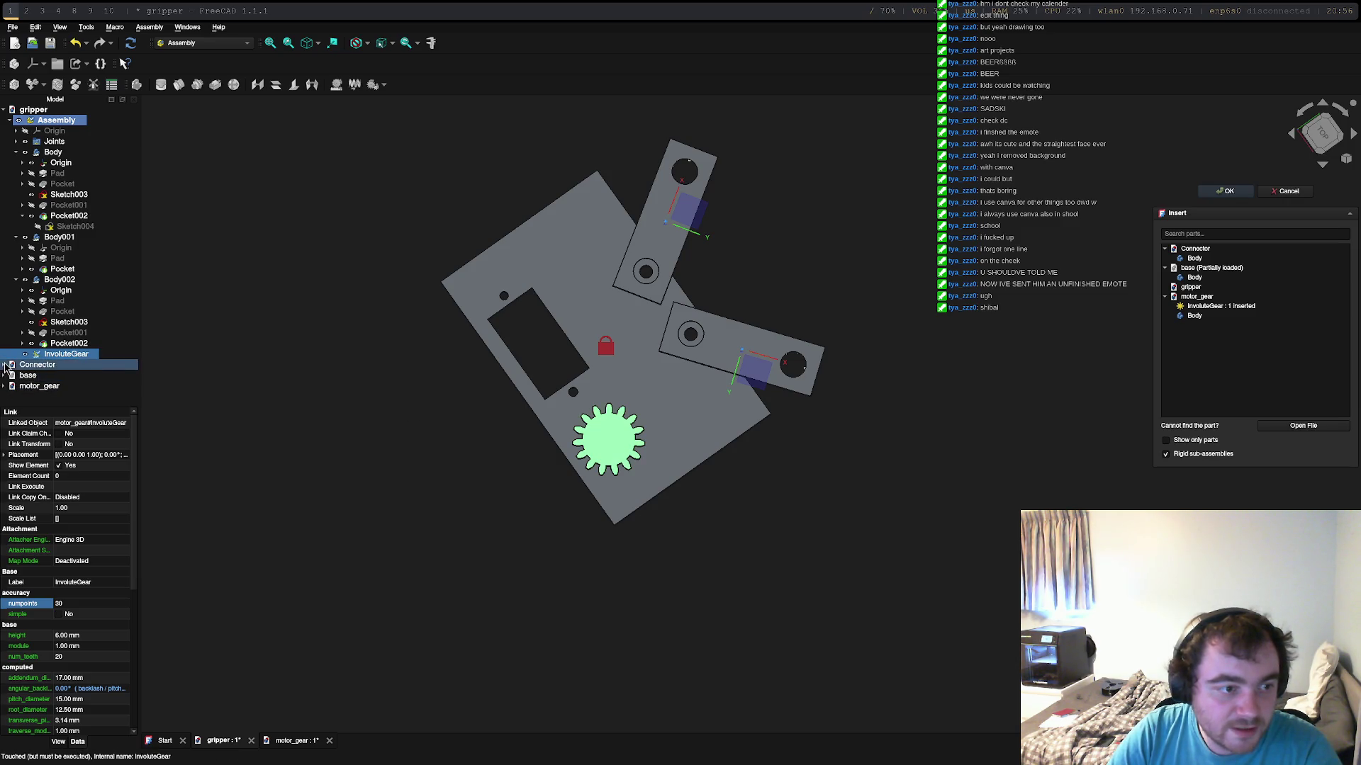
{"action": "double_click", "coordinate": [21, 386]}
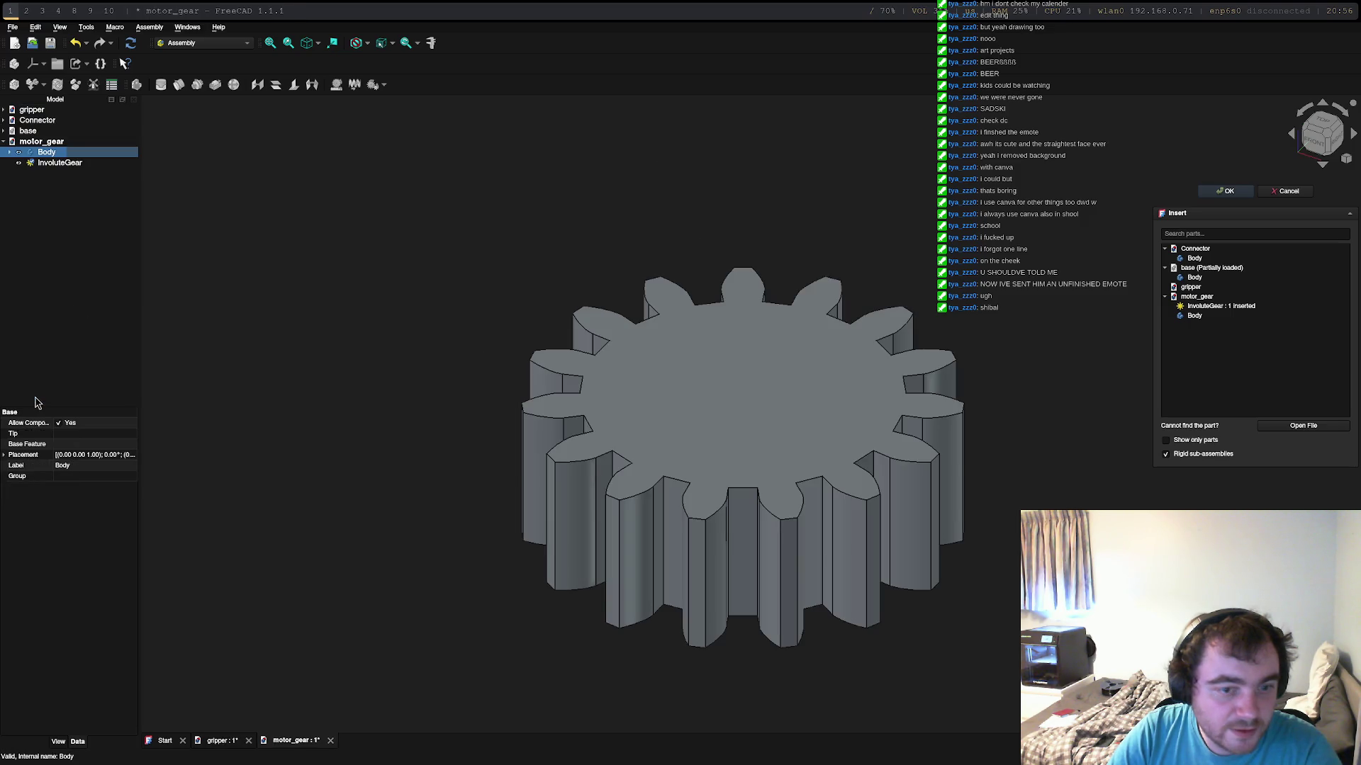
Step: Set motor_gear's numpoints to 15 and the assembly gear's num_teeth to 30
{"action": "left_click", "coordinate": [718, 371]}
{"action": "left_click", "coordinate": [64, 496]}
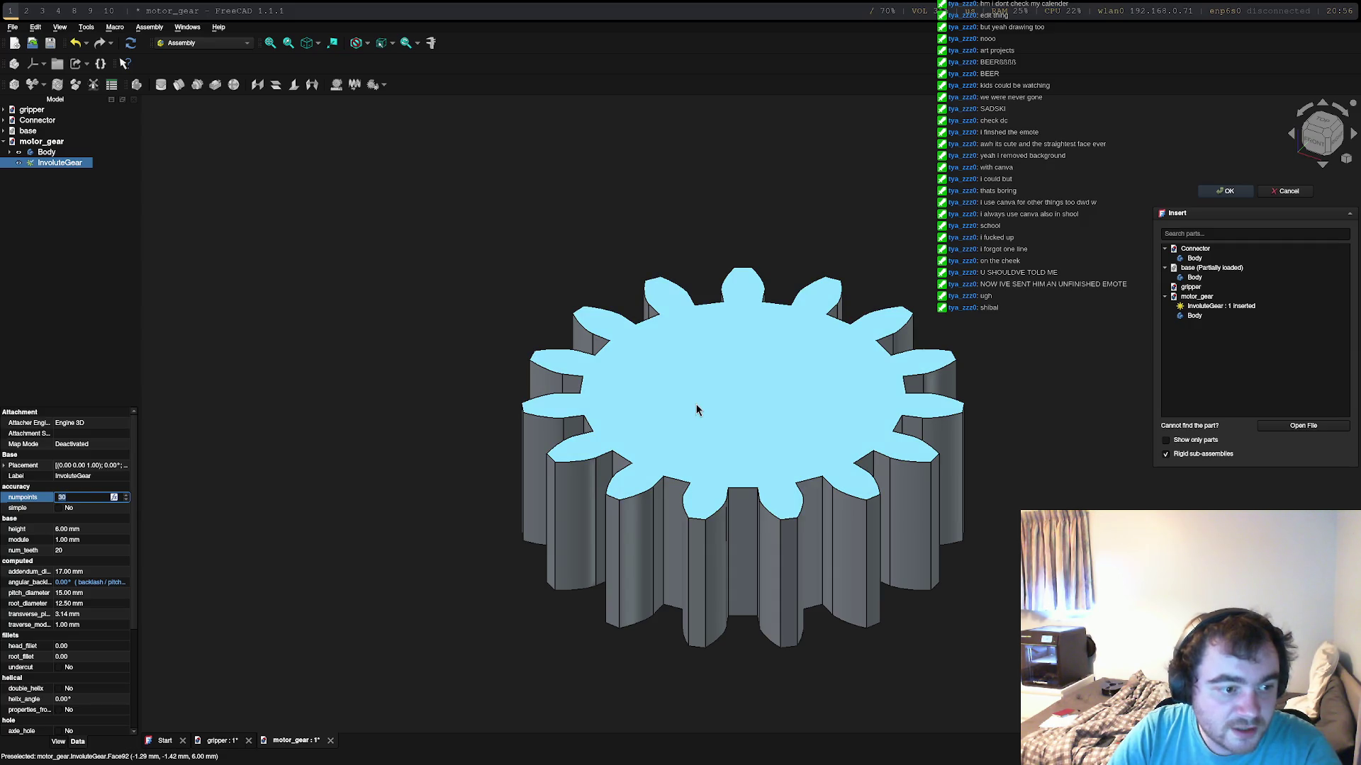
{"action": "type", "text": "15"}
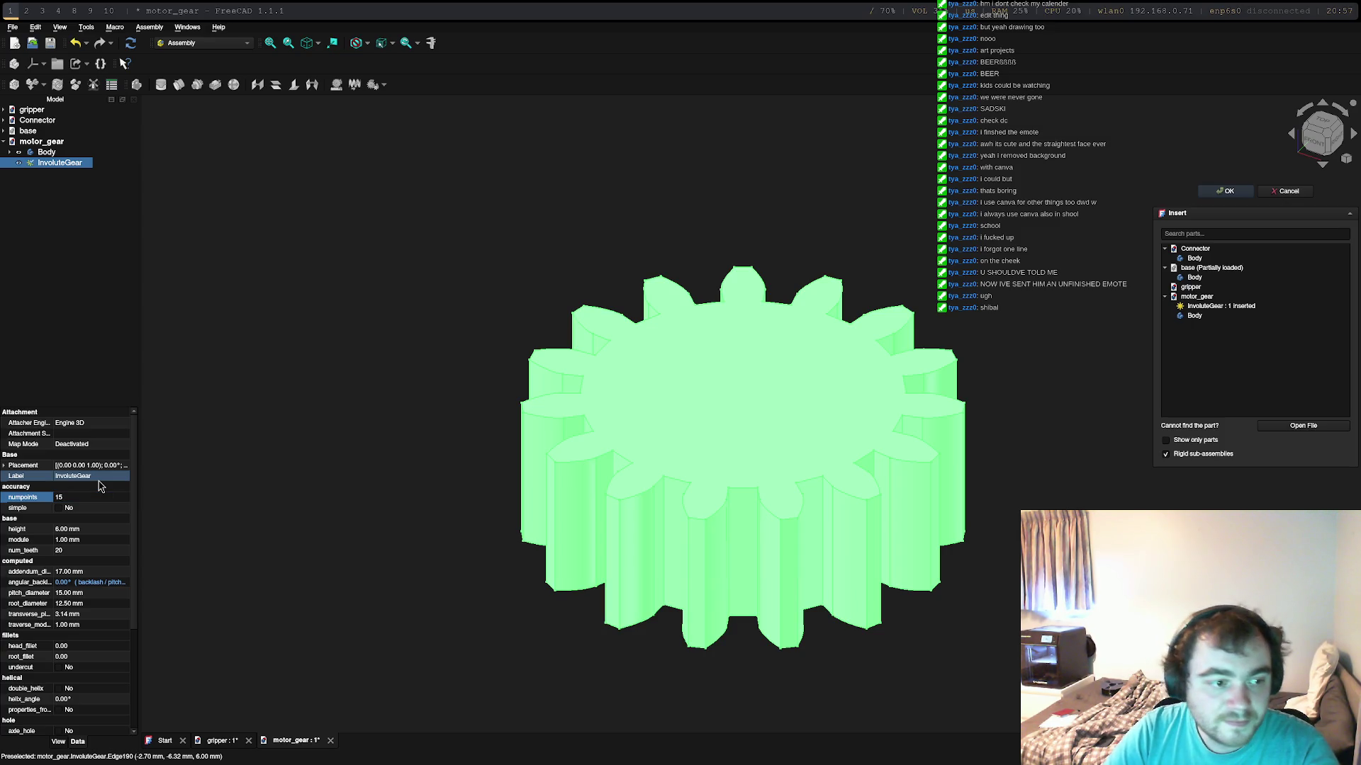
{"action": "double_click", "coordinate": [26, 110]}
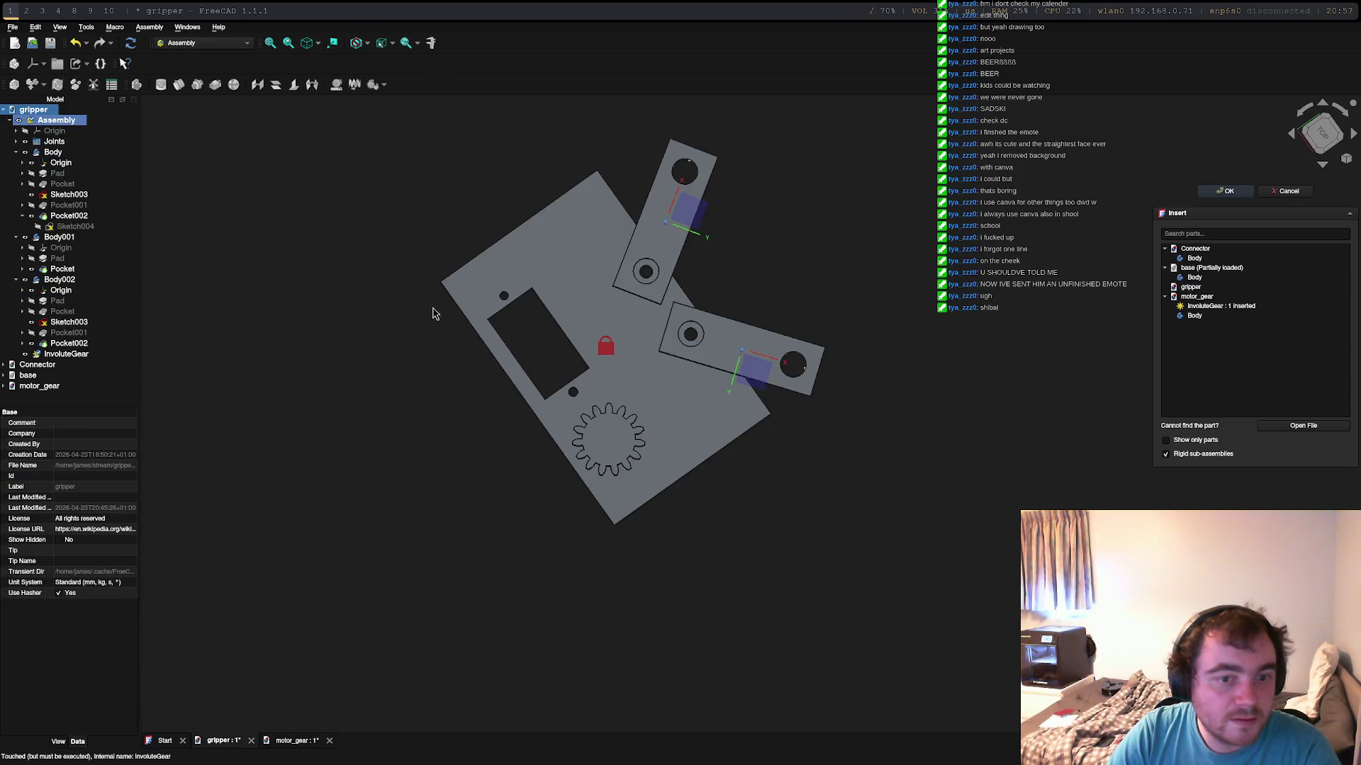
{"action": "left_click", "coordinate": [608, 438]}
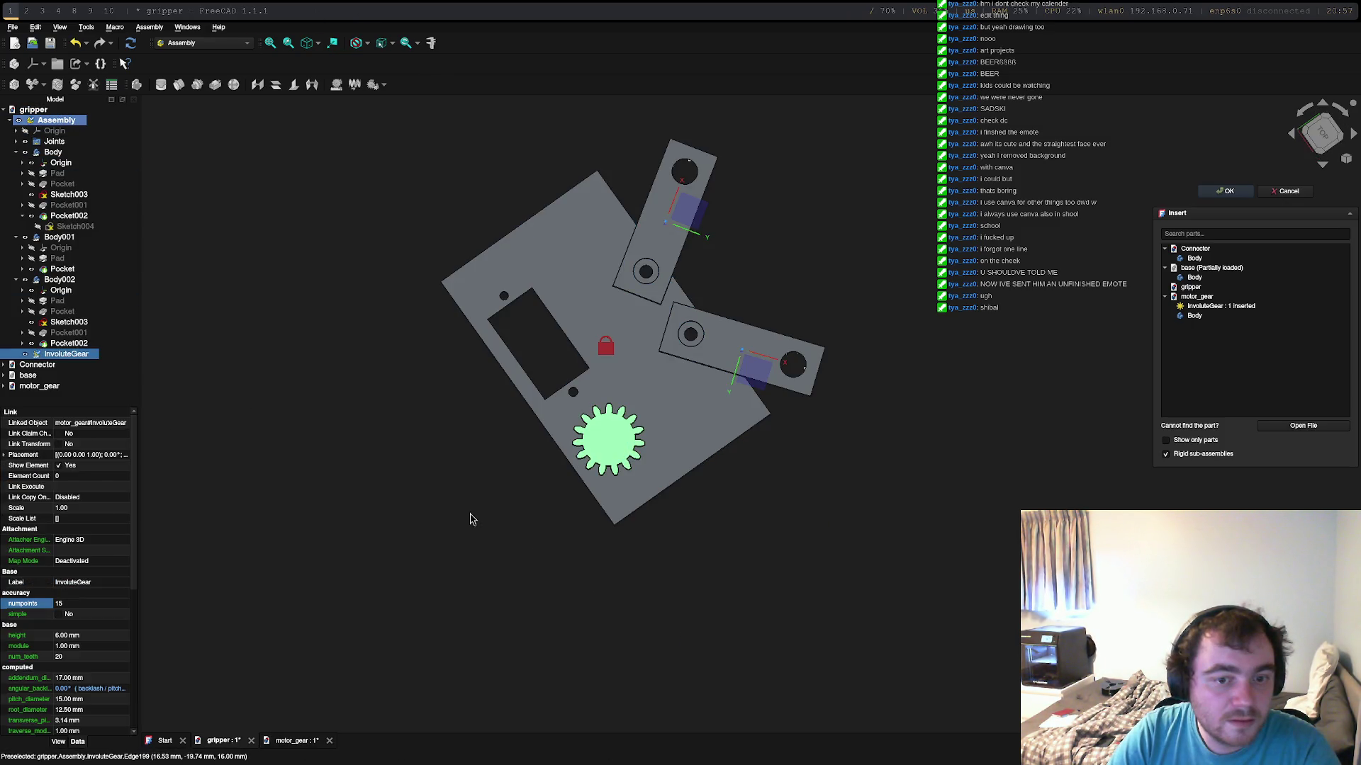
{"action": "left_click", "coordinate": [82, 606]}
{"action": "left_click", "coordinate": [80, 657]}
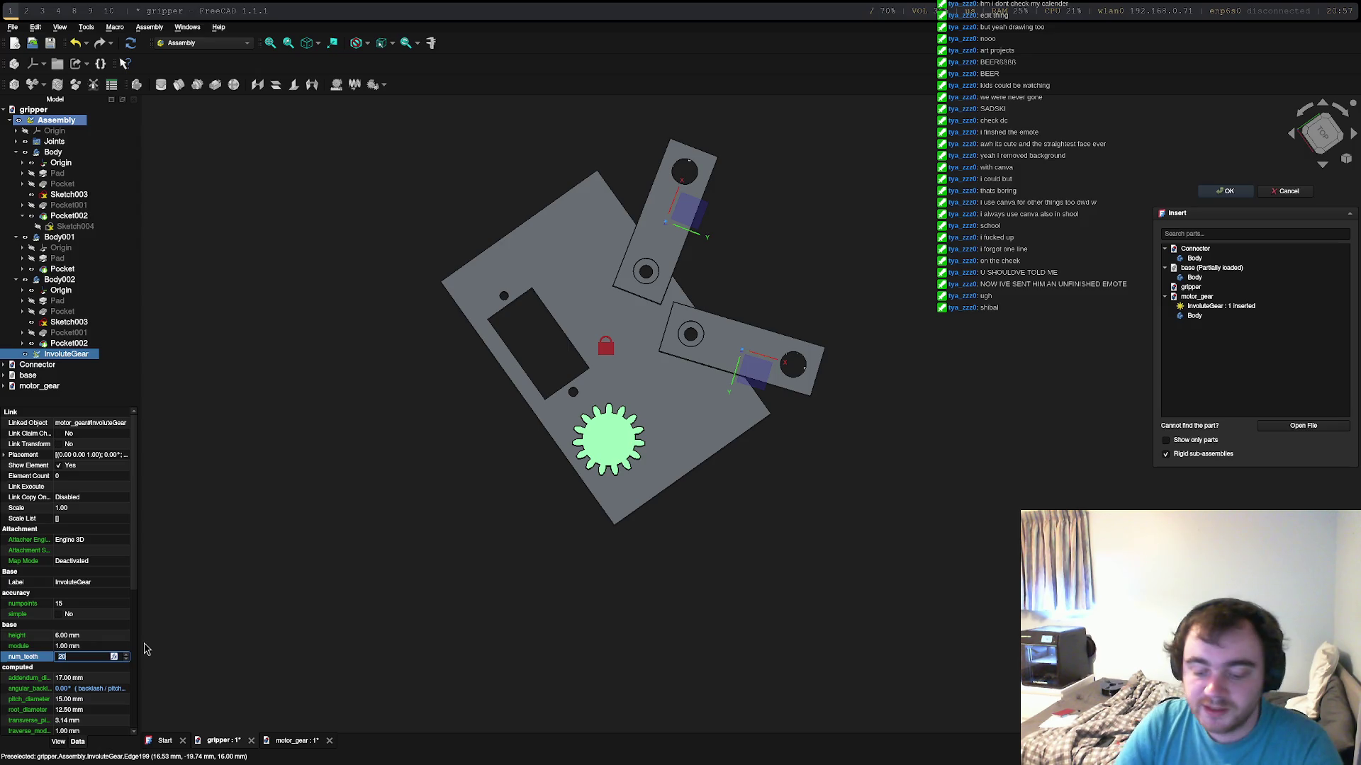
{"action": "type", "text": "30"}
{"action": "key", "text": "Return"}
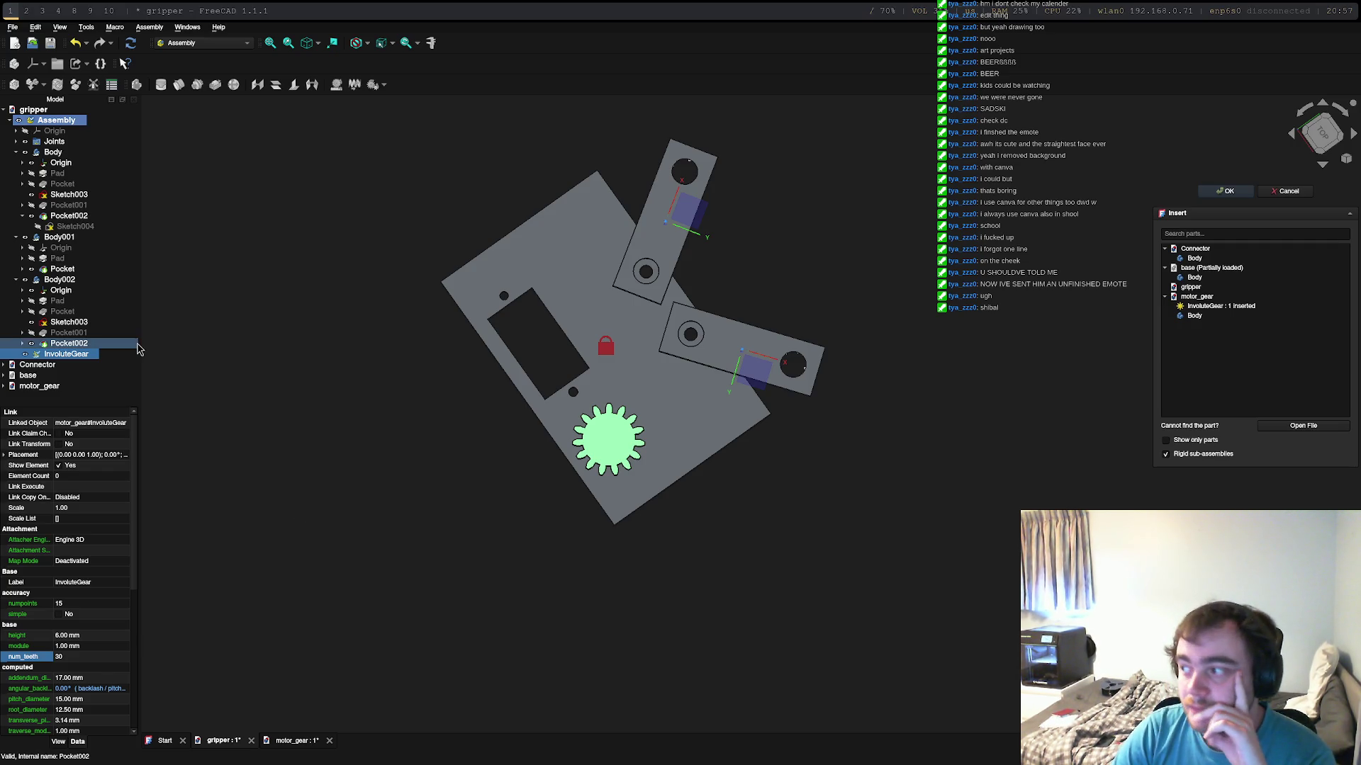
Step: Recommit the 30 tooth count and begin editing num_teeth in the motor_gear document
{"action": "left_click", "coordinate": [90, 387]}
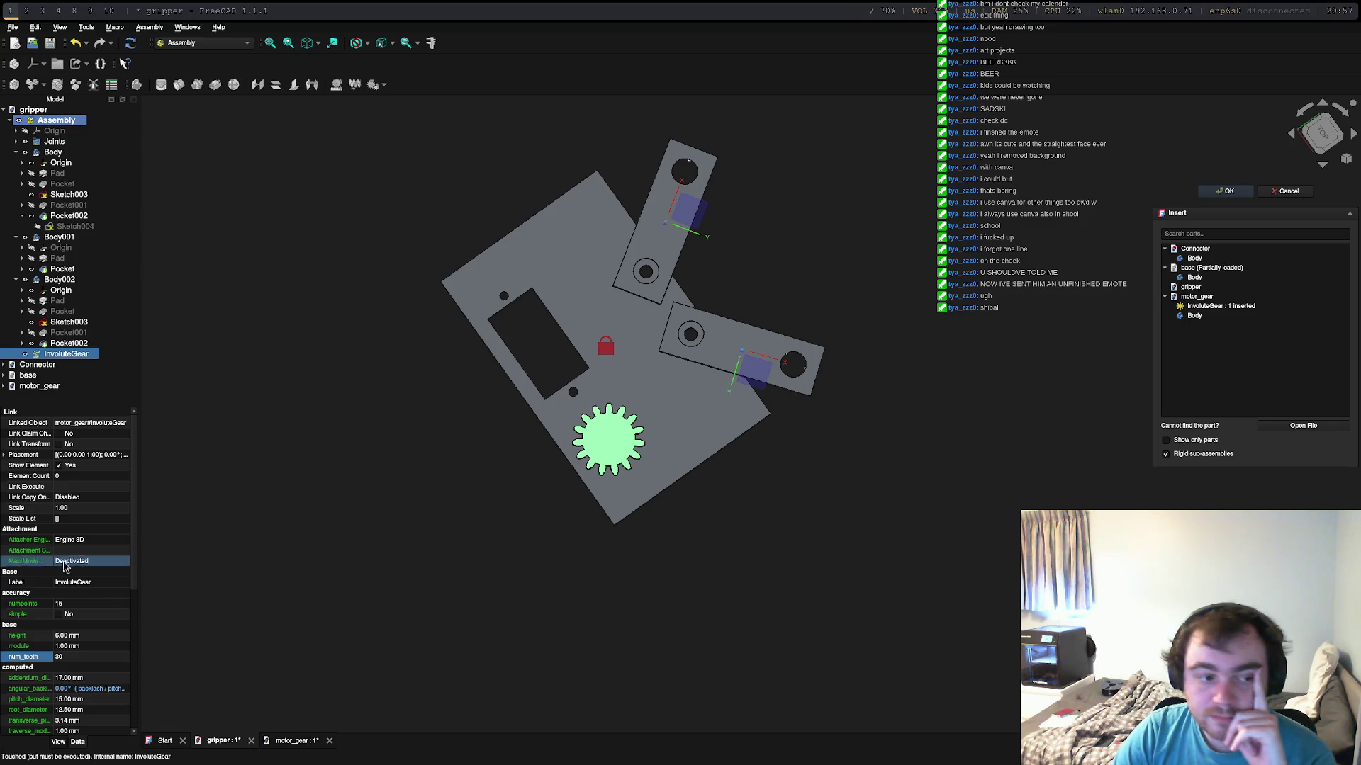
{"action": "double_click", "coordinate": [604, 456]}
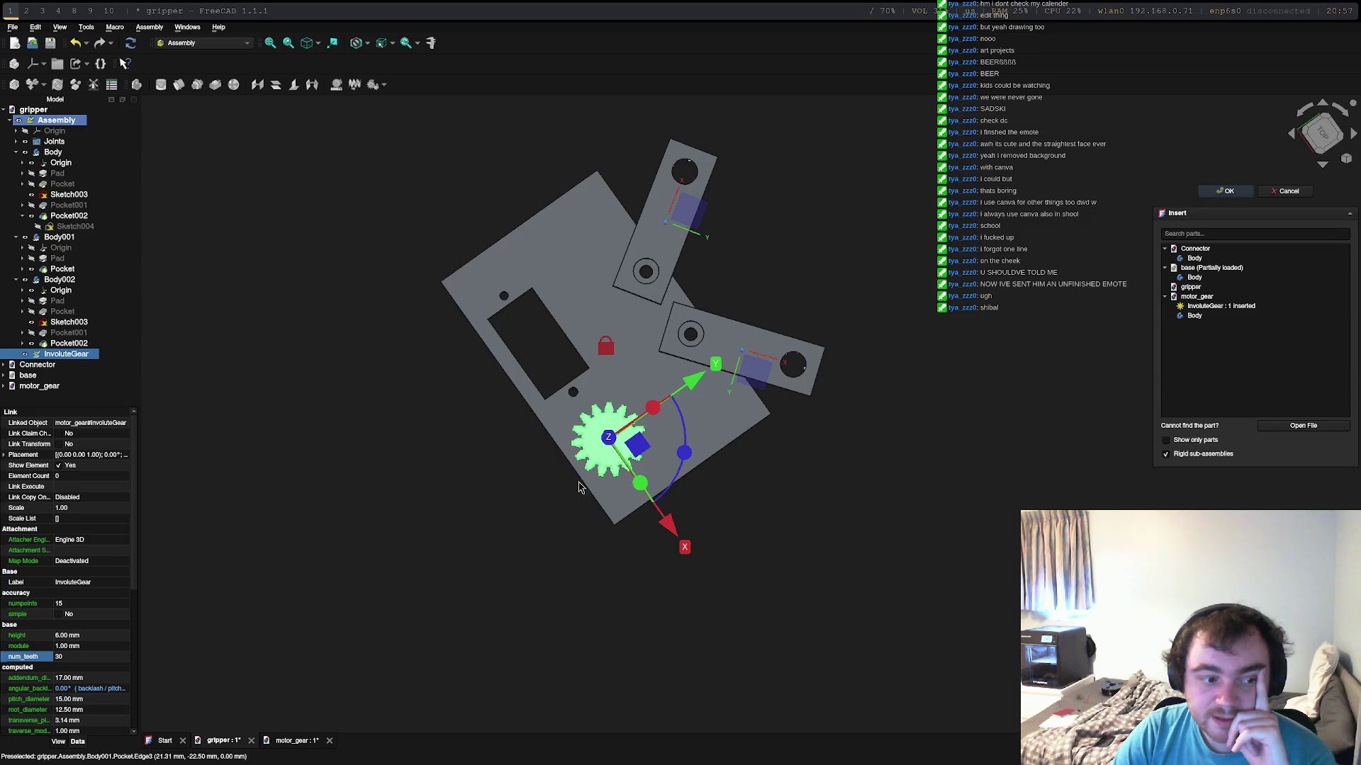
{"action": "left_click", "coordinate": [94, 656]}
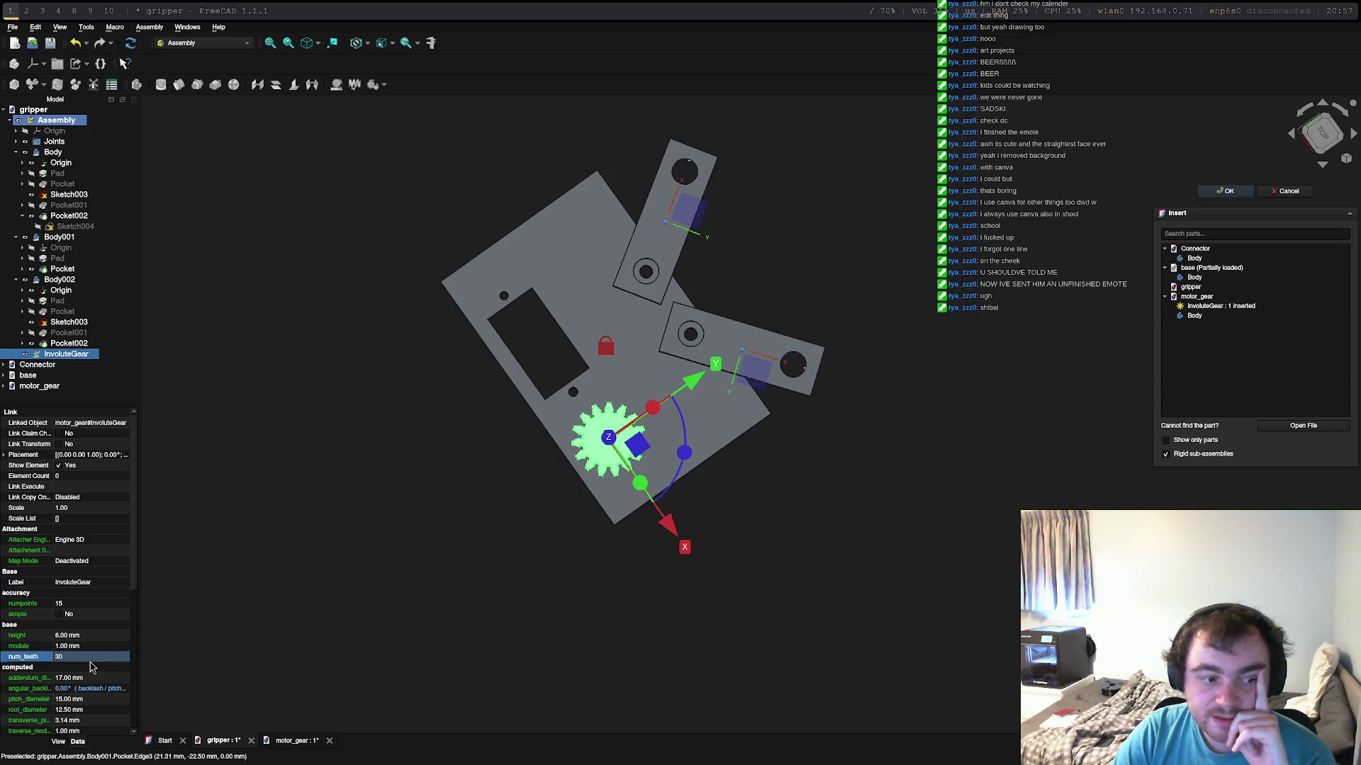
{"action": "key", "text": "Return"}
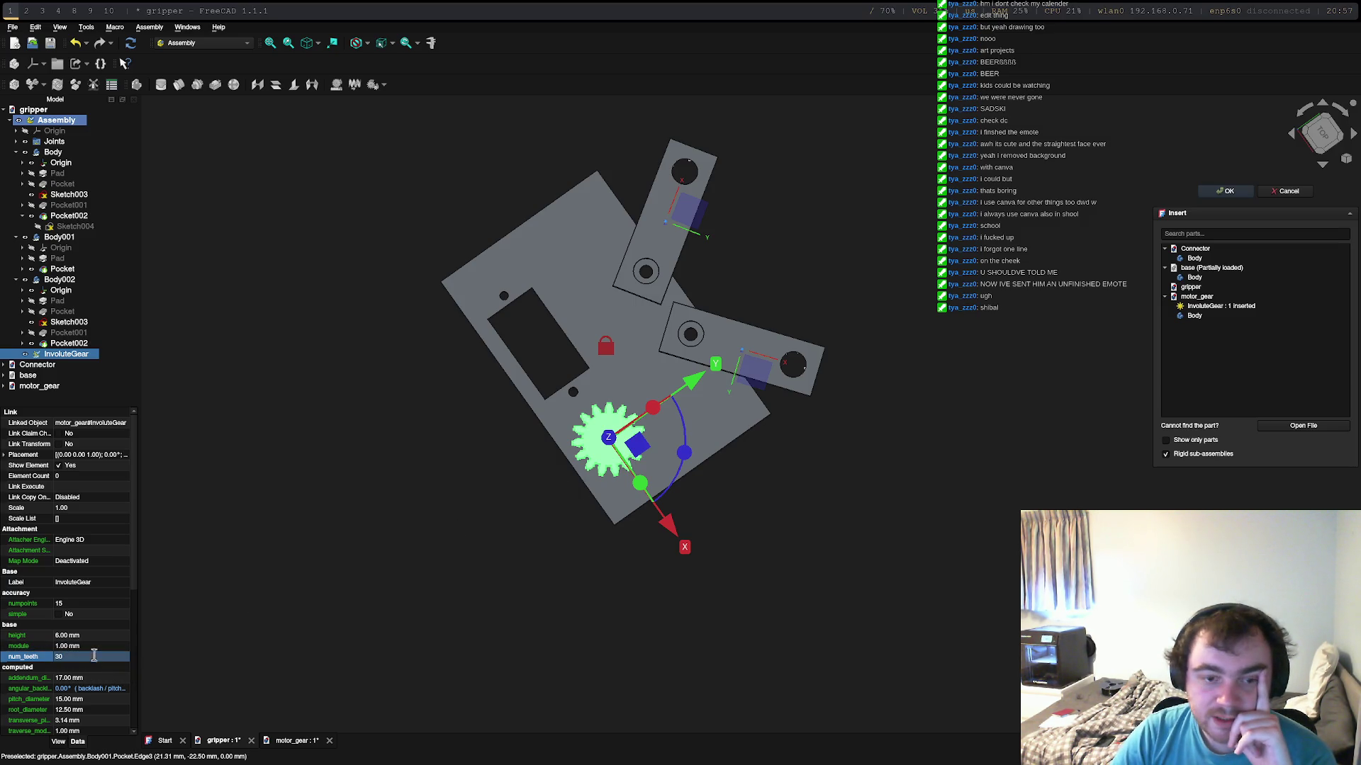
{"action": "double_click", "coordinate": [43, 394]}
{"action": "left_click", "coordinate": [769, 426]}
{"action": "left_click", "coordinate": [63, 550]}
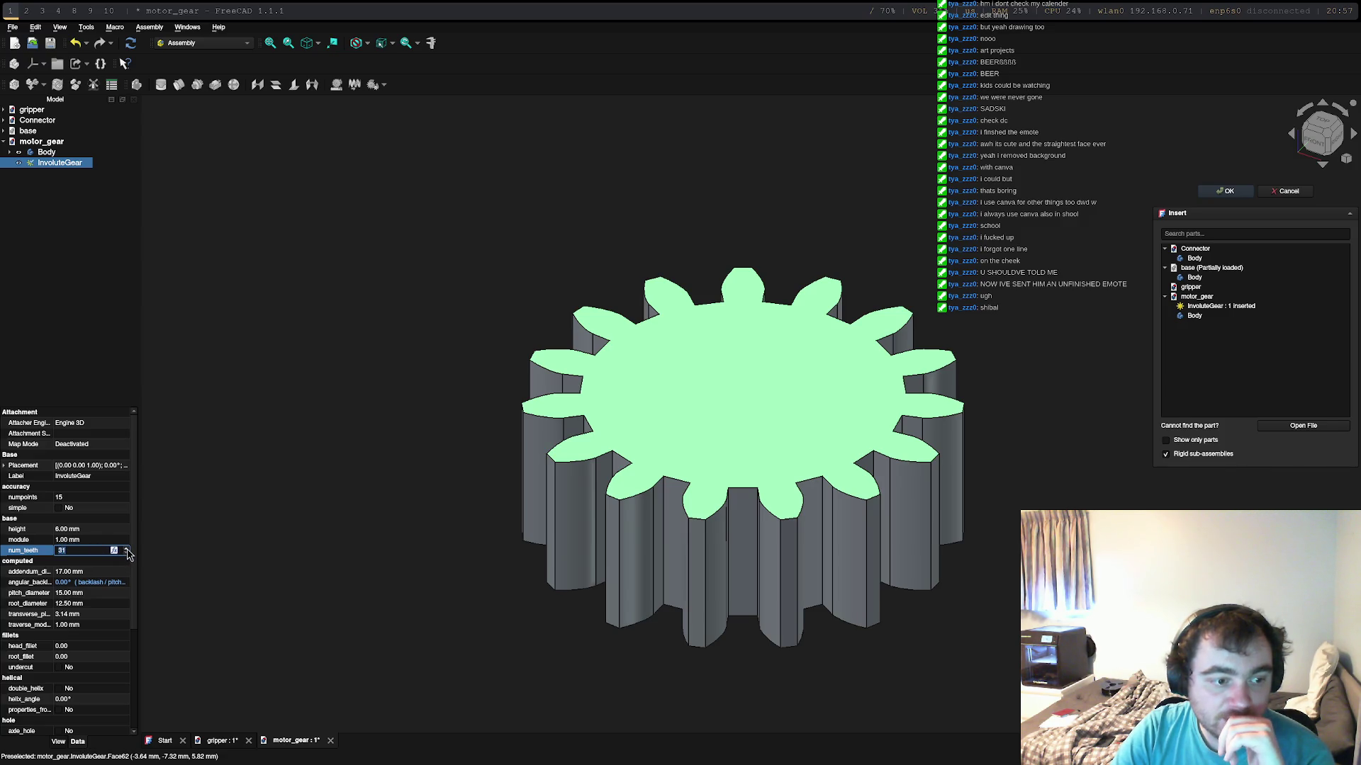
Step: Regenerate the motor_gear InvoluteGear with 34 teeth
{"action": "left_click", "coordinate": [783, 455]}
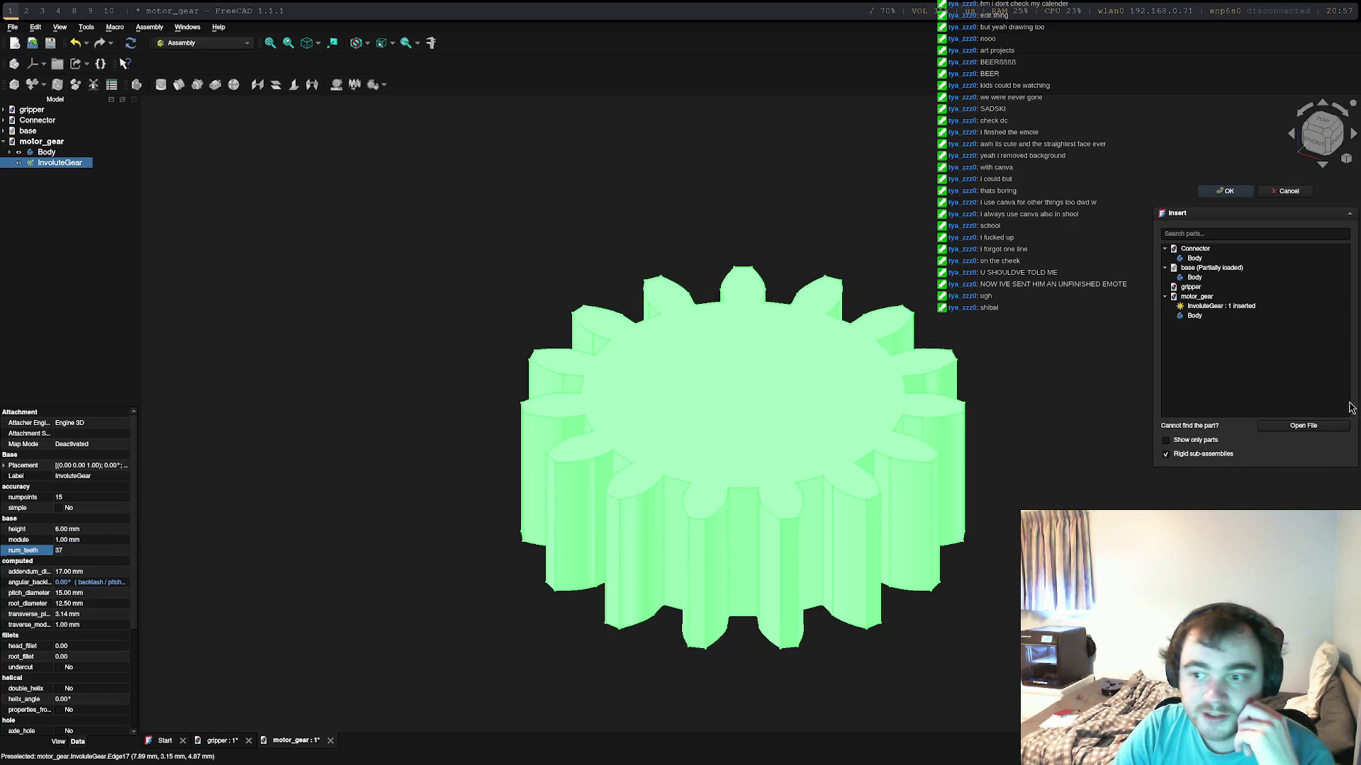
{"action": "left_click", "coordinate": [1233, 193]}
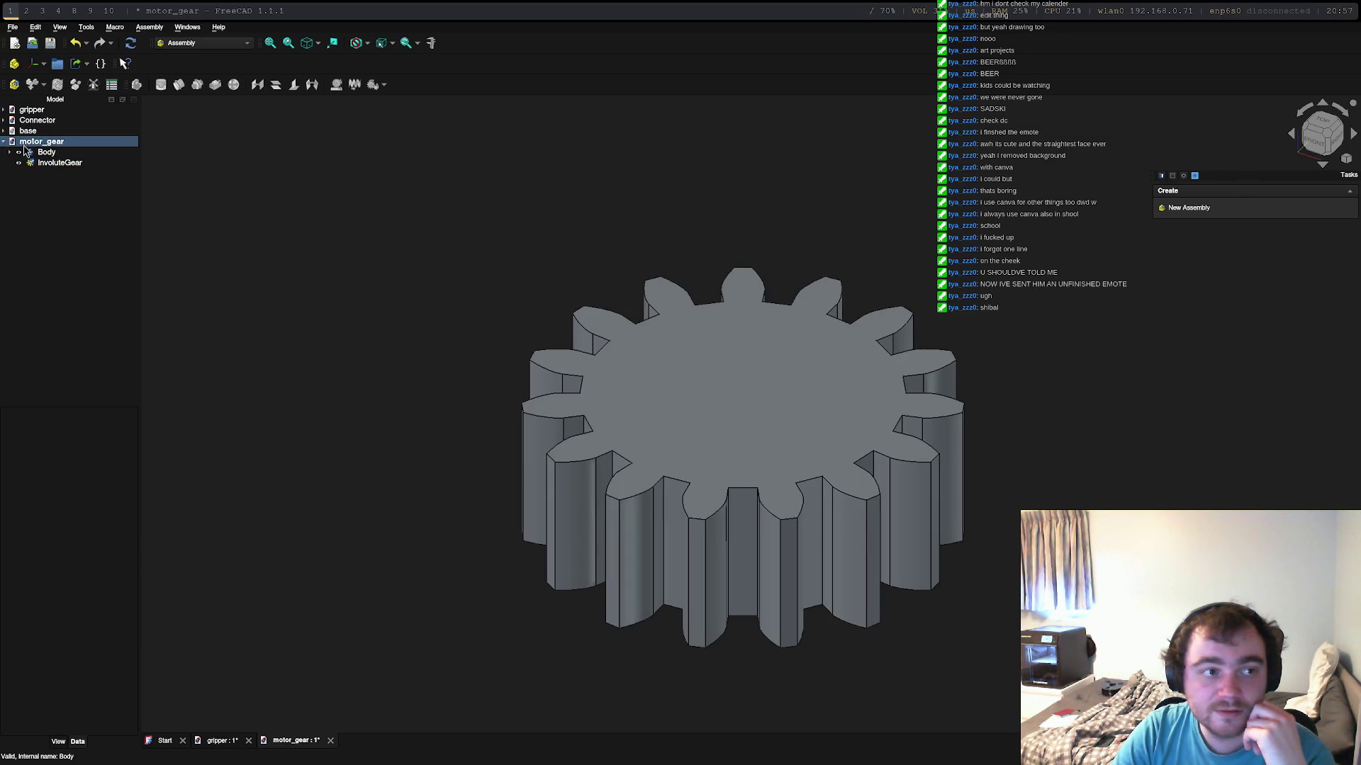
{"action": "left_click", "coordinate": [33, 165]}
{"action": "left_click", "coordinate": [64, 550]}
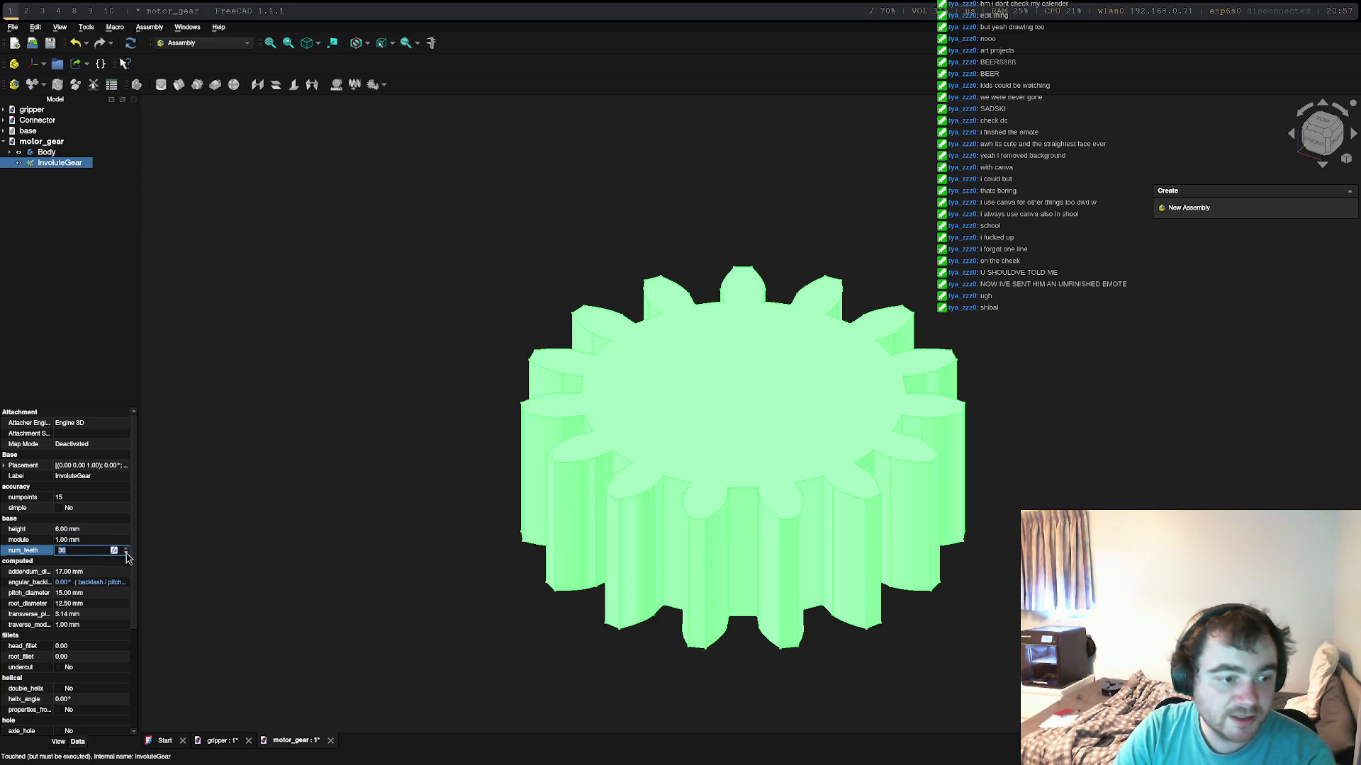
{"action": "key", "text": "Return"}
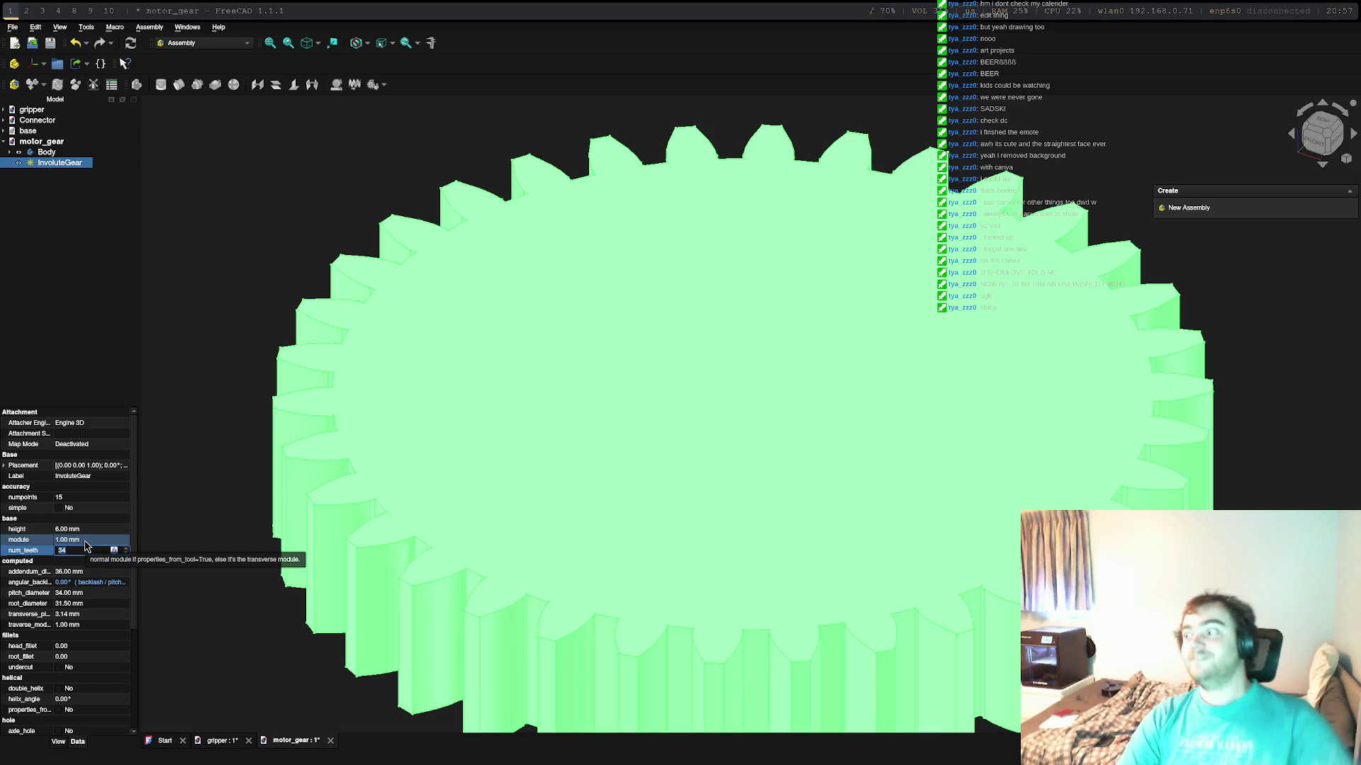
{"action": "scroll", "coordinate": [827, 461], "scroll_direction": "down", "scroll_amount": 2}
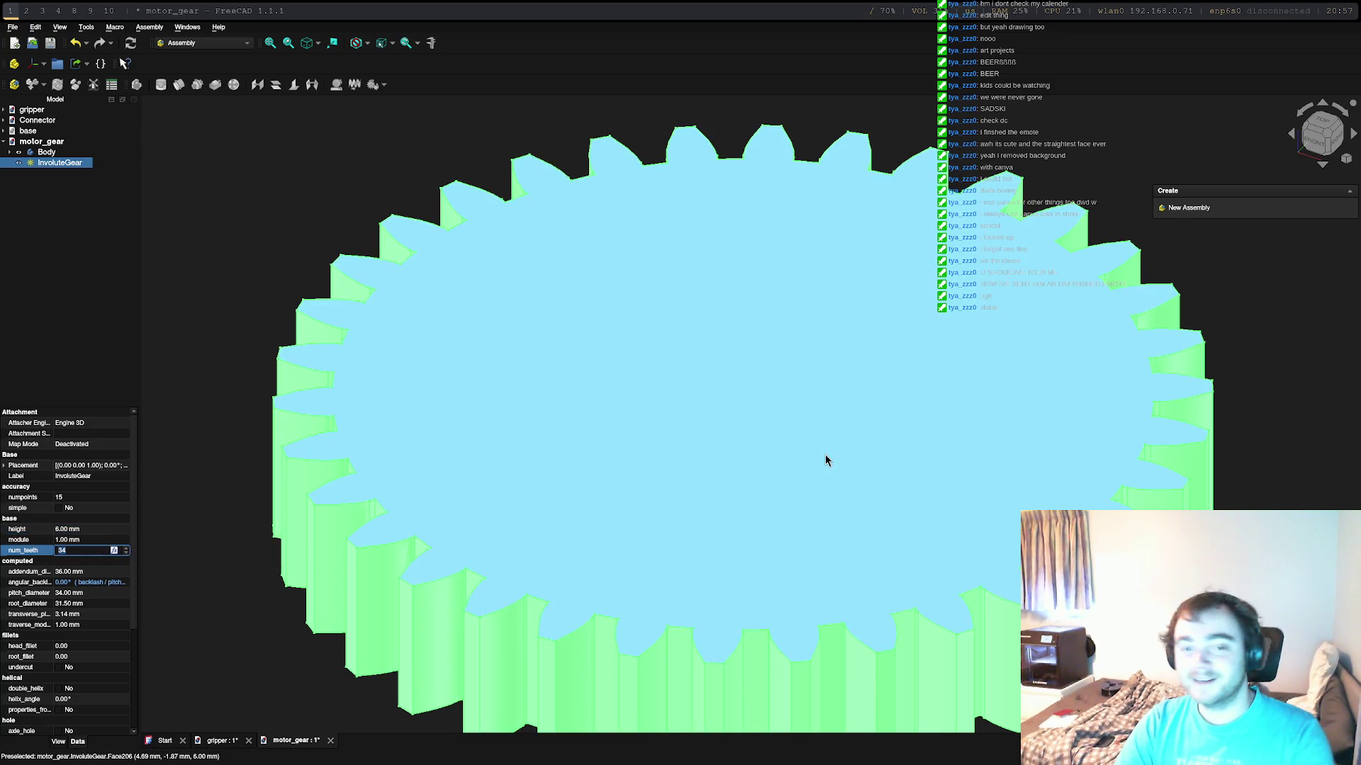
{"action": "scroll", "coordinate": [836, 477], "scroll_direction": "down", "scroll_amount": 5}
{"action": "scroll", "coordinate": [841, 477], "scroll_direction": "up", "scroll_amount": 3}
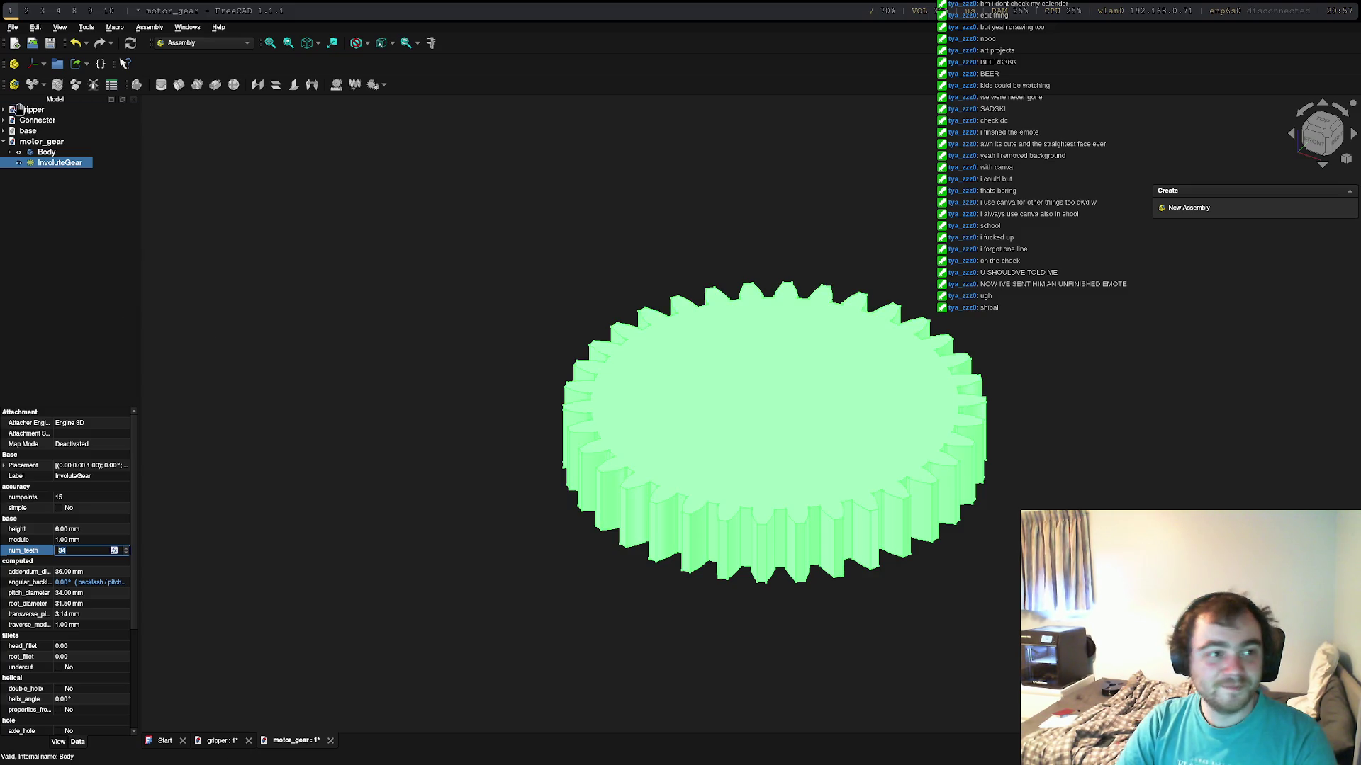
Step: Expand base and Connector in the tree and switch to the gripper assembly document
{"action": "left_click", "coordinate": [5, 131]}
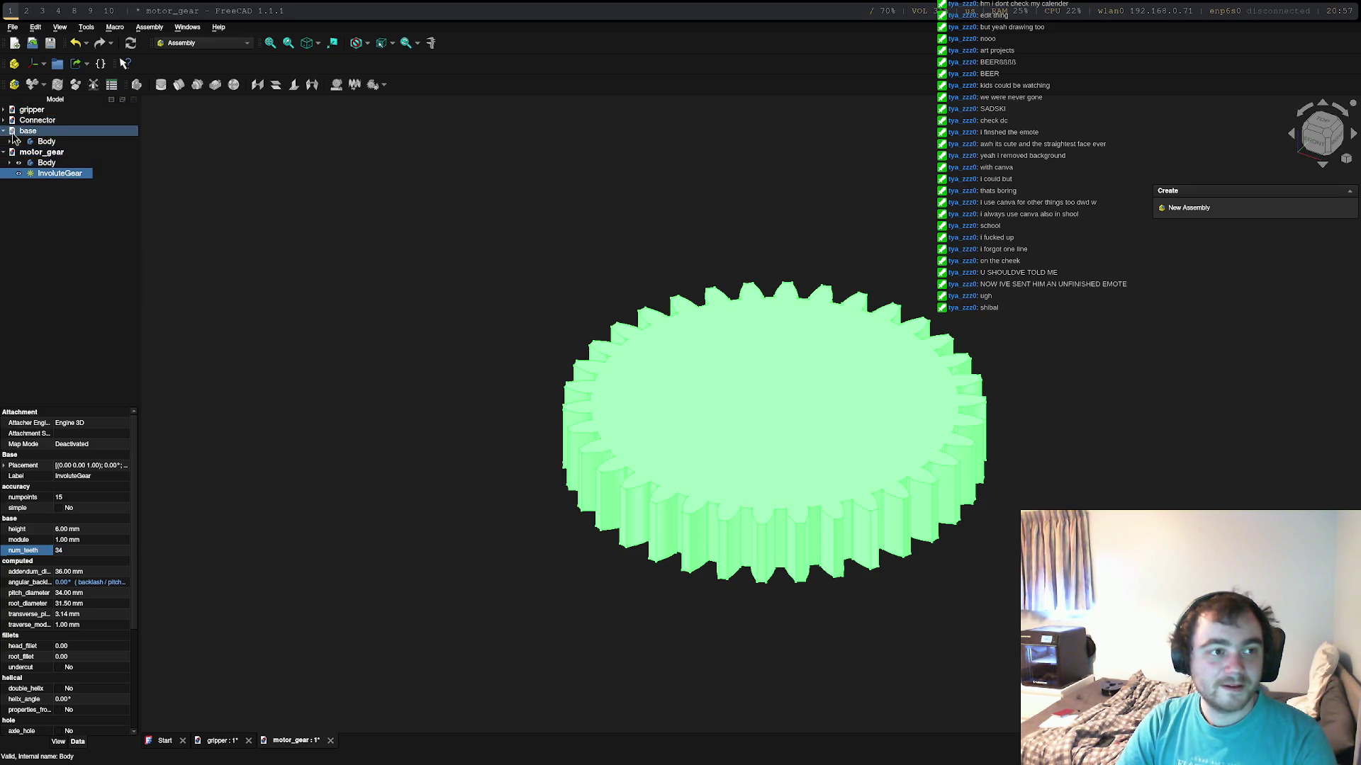
{"action": "left_click", "coordinate": [5, 120]}
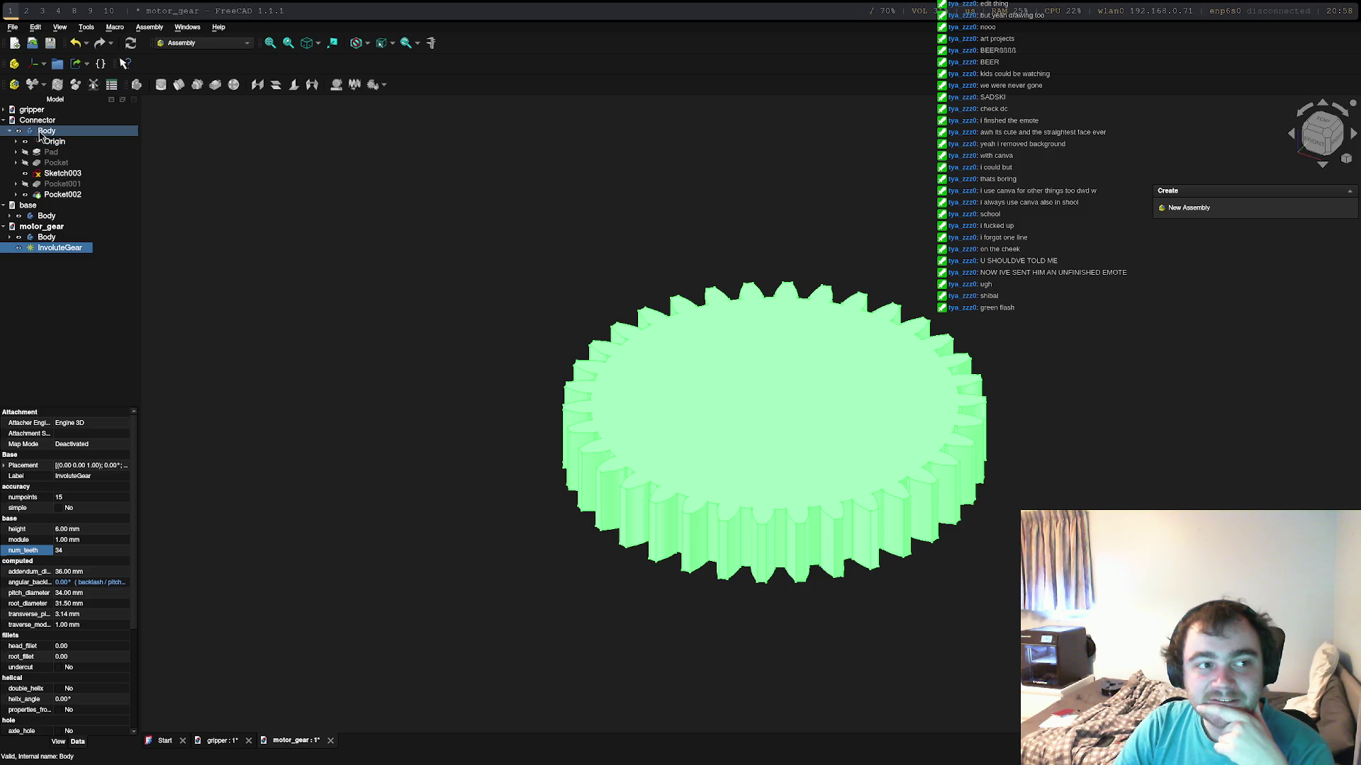
{"action": "left_click", "coordinate": [31, 111]}
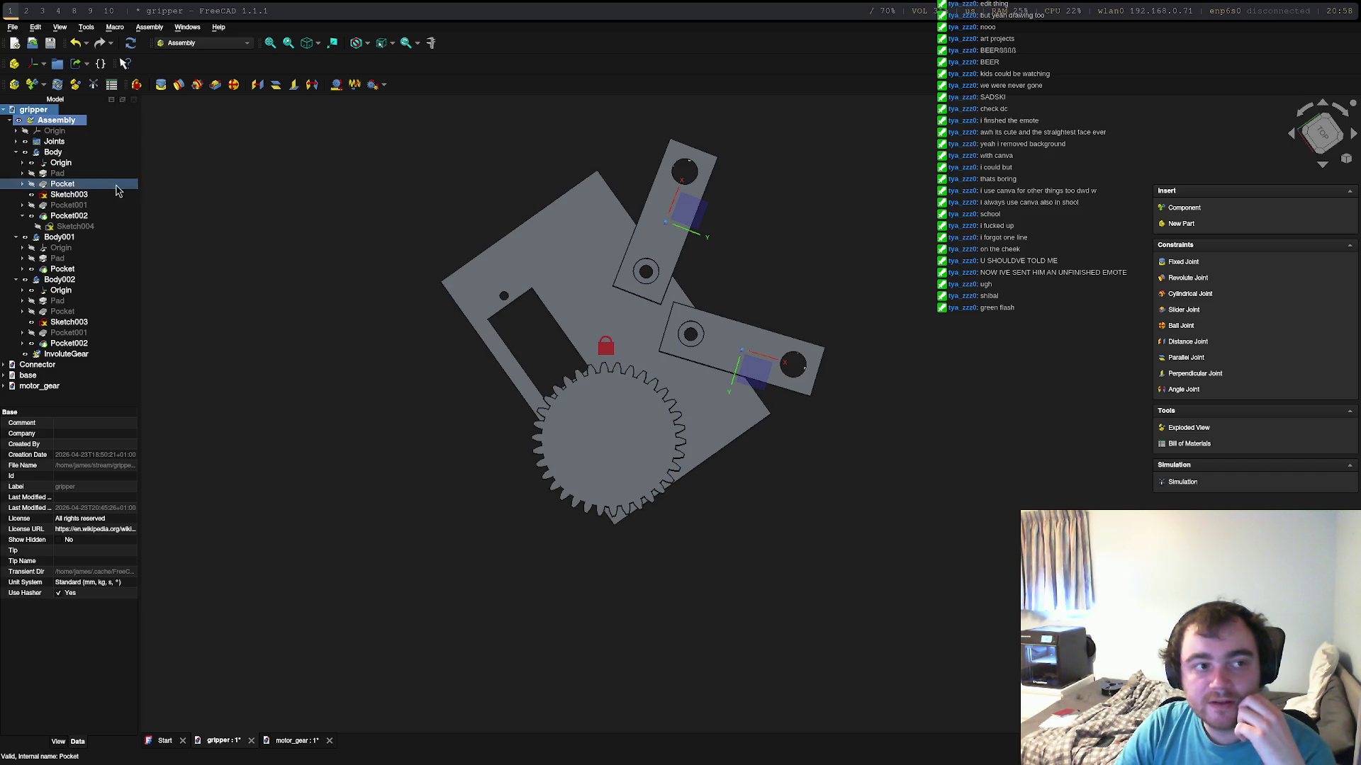
Step: Undo the accidental Assembly001 sub-assembly and start Insert Component
{"action": "left_click", "coordinate": [45, 123]}
{"action": "left_click", "coordinate": [14, 84]}
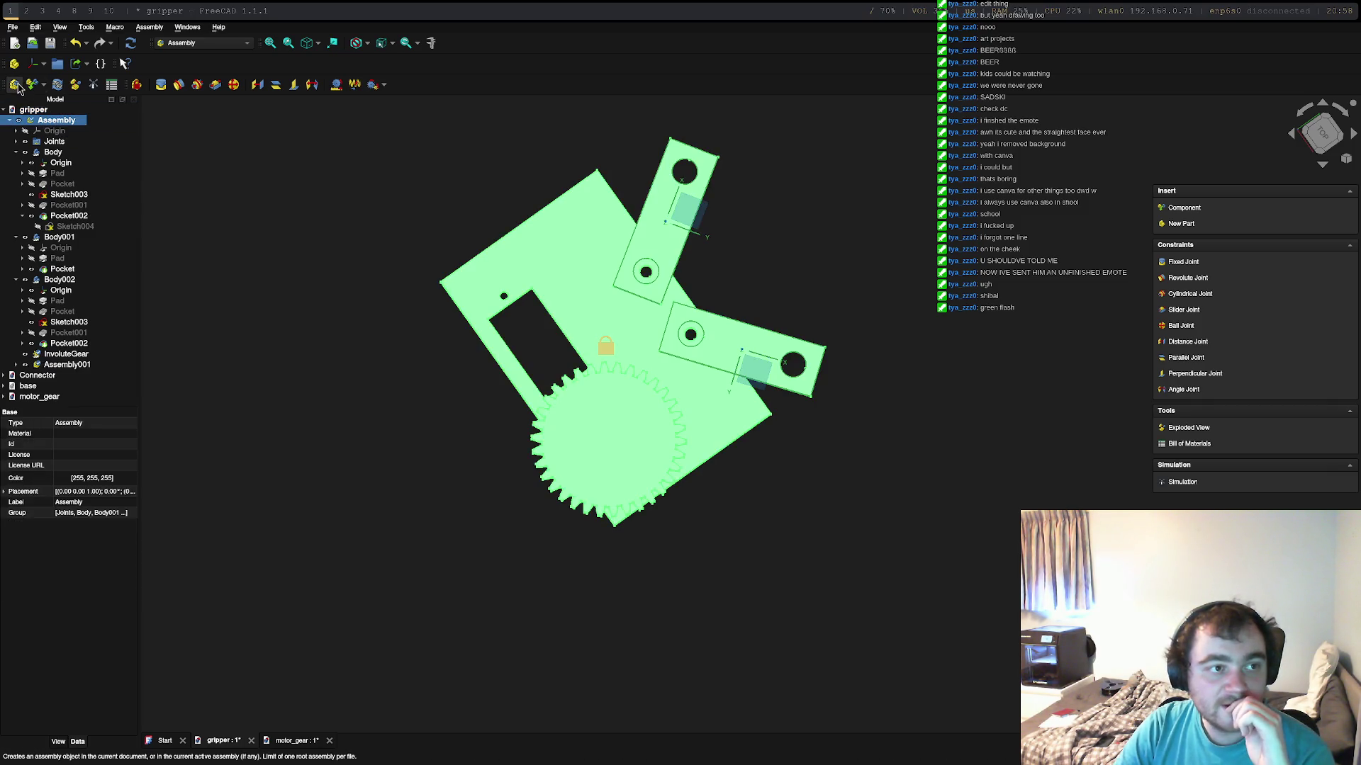
{"action": "key", "text": "ctrl+z"}
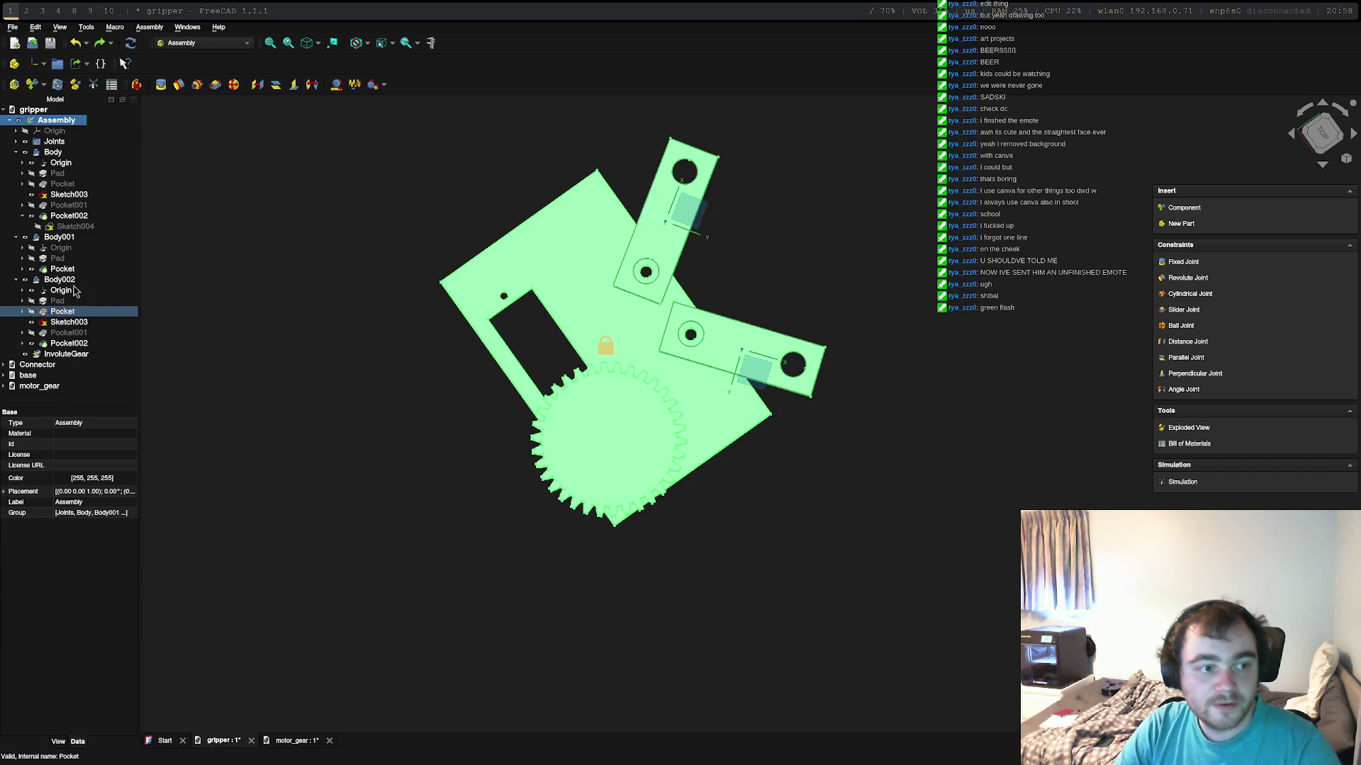
{"action": "left_click", "coordinate": [41, 85]}
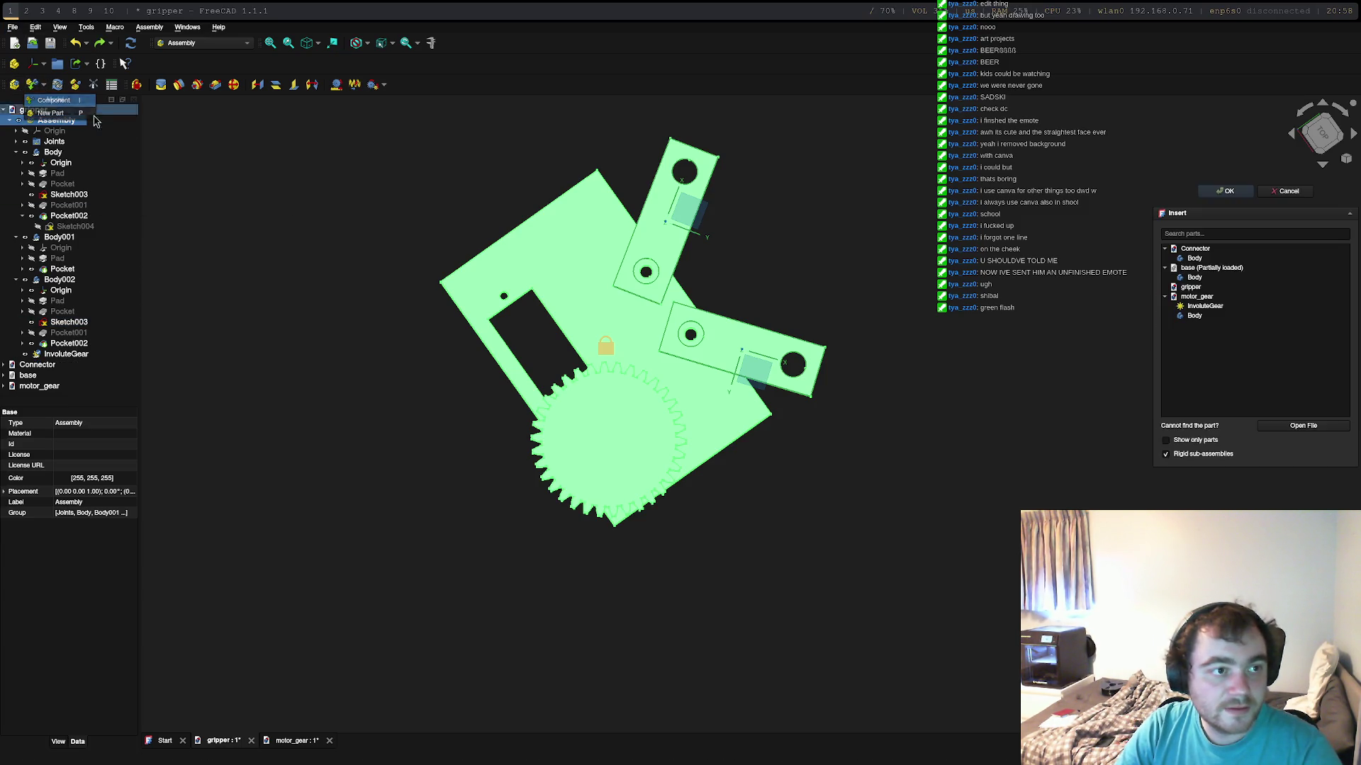
{"action": "left_click", "coordinate": [1203, 306]}
Step: Browse the base and Connector bodies in the parts list, cancel, and restart insertion
{"action": "left_click", "coordinate": [1205, 270]}
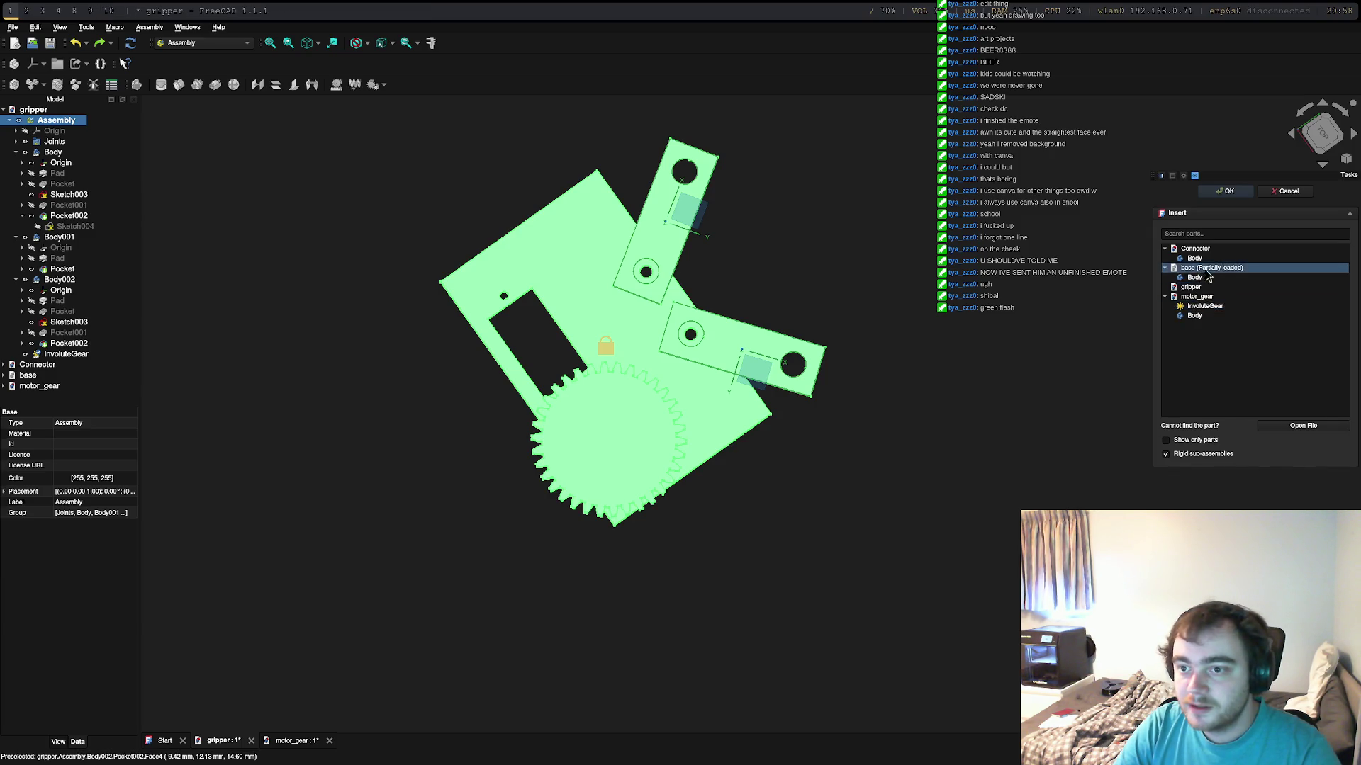
{"action": "left_click", "coordinate": [1179, 281]}
{"action": "left_click", "coordinate": [1192, 258]}
{"action": "left_click", "coordinate": [1191, 287]}
{"action": "left_click", "coordinate": [1190, 258]}
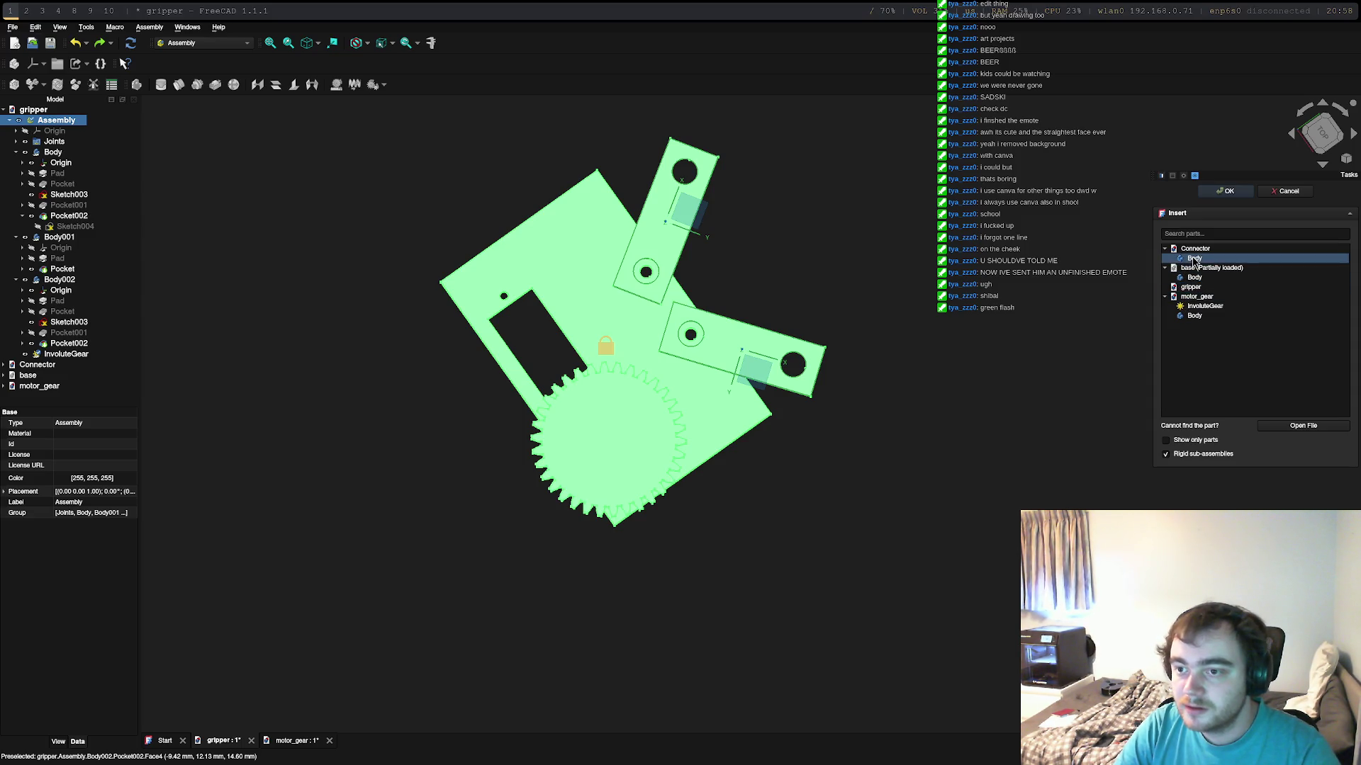
{"action": "left_click", "coordinate": [1228, 287]}
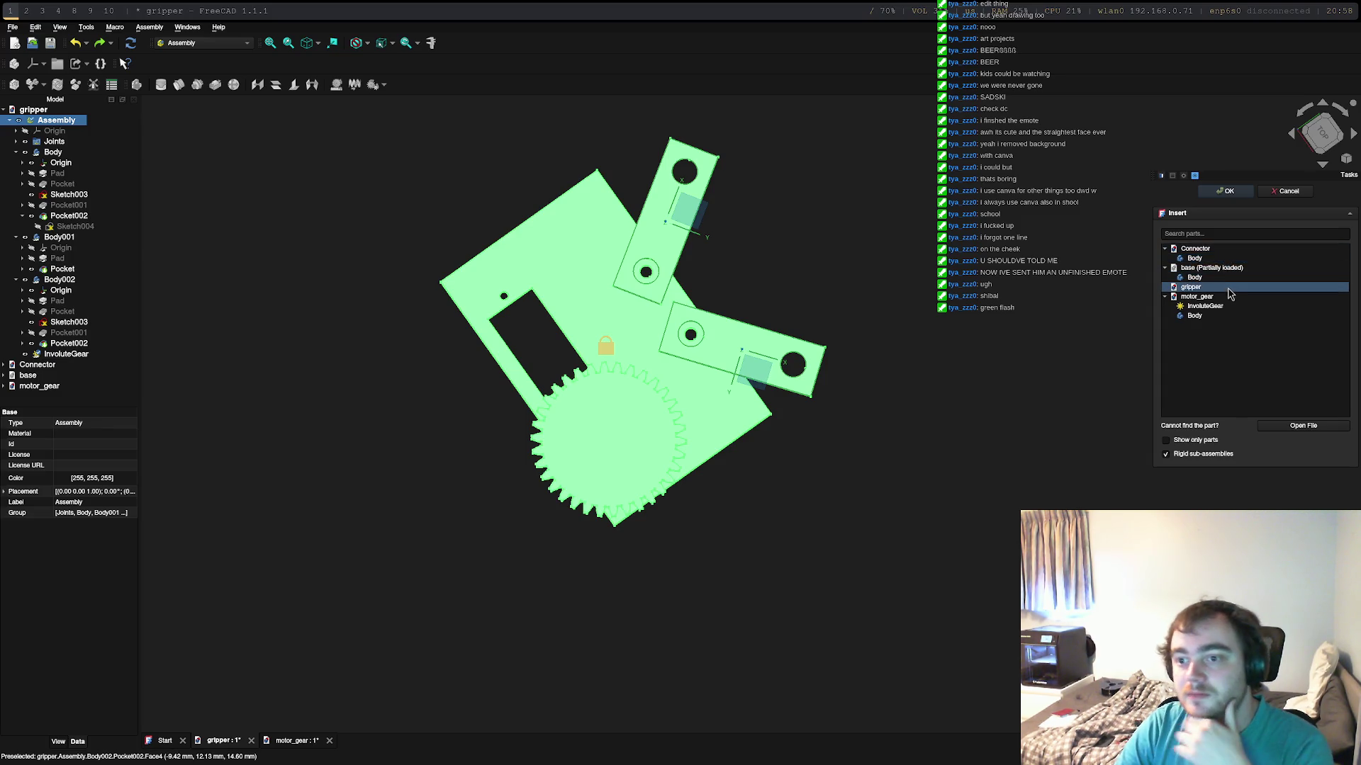
{"action": "left_click", "coordinate": [1241, 260]}
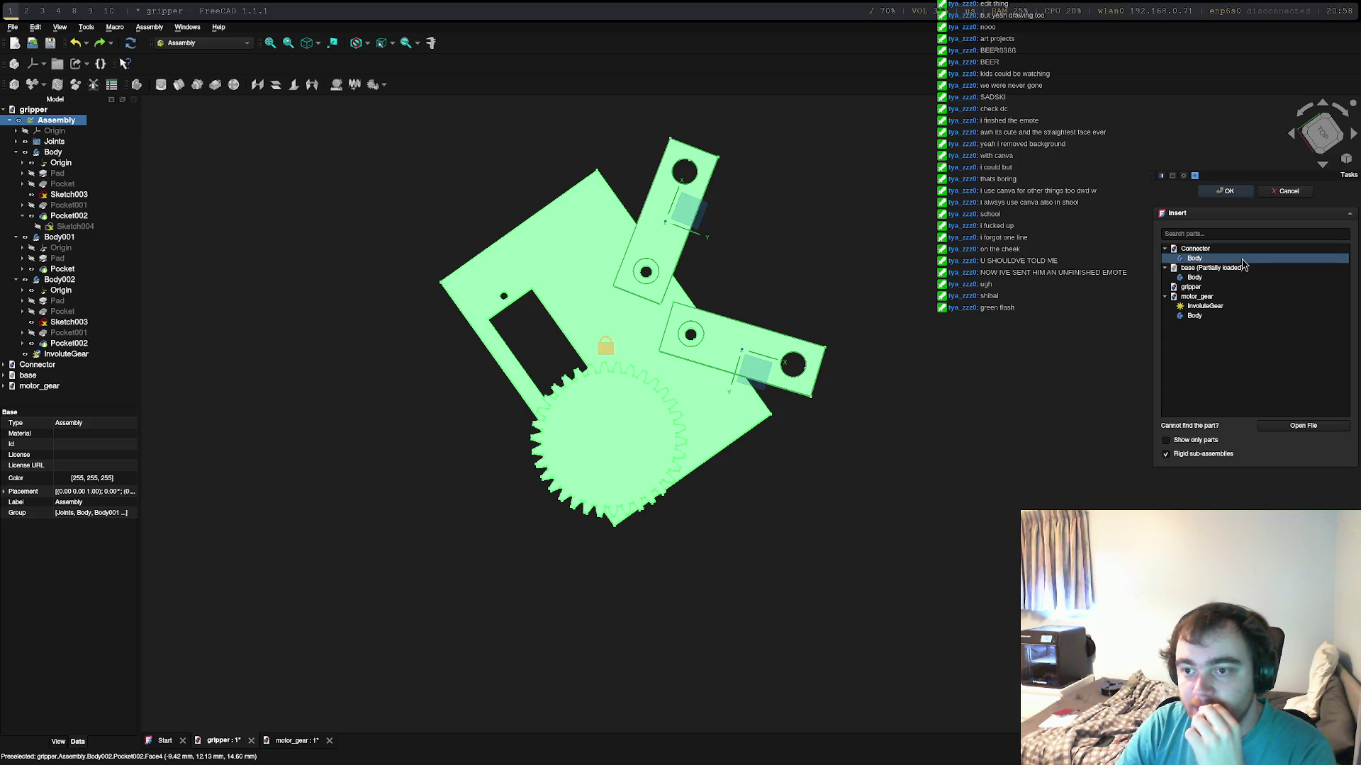
{"action": "left_click", "coordinate": [1235, 269]}
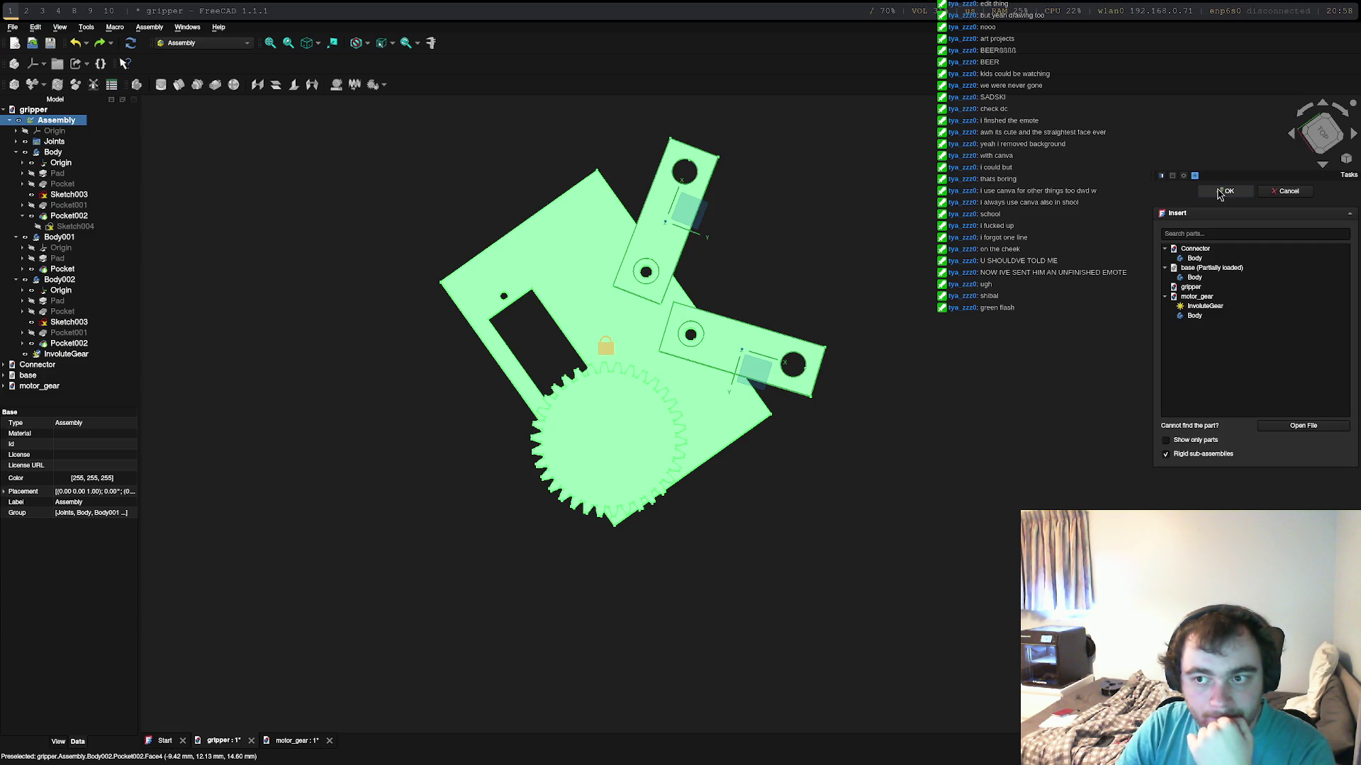
{"action": "left_click", "coordinate": [1290, 192]}
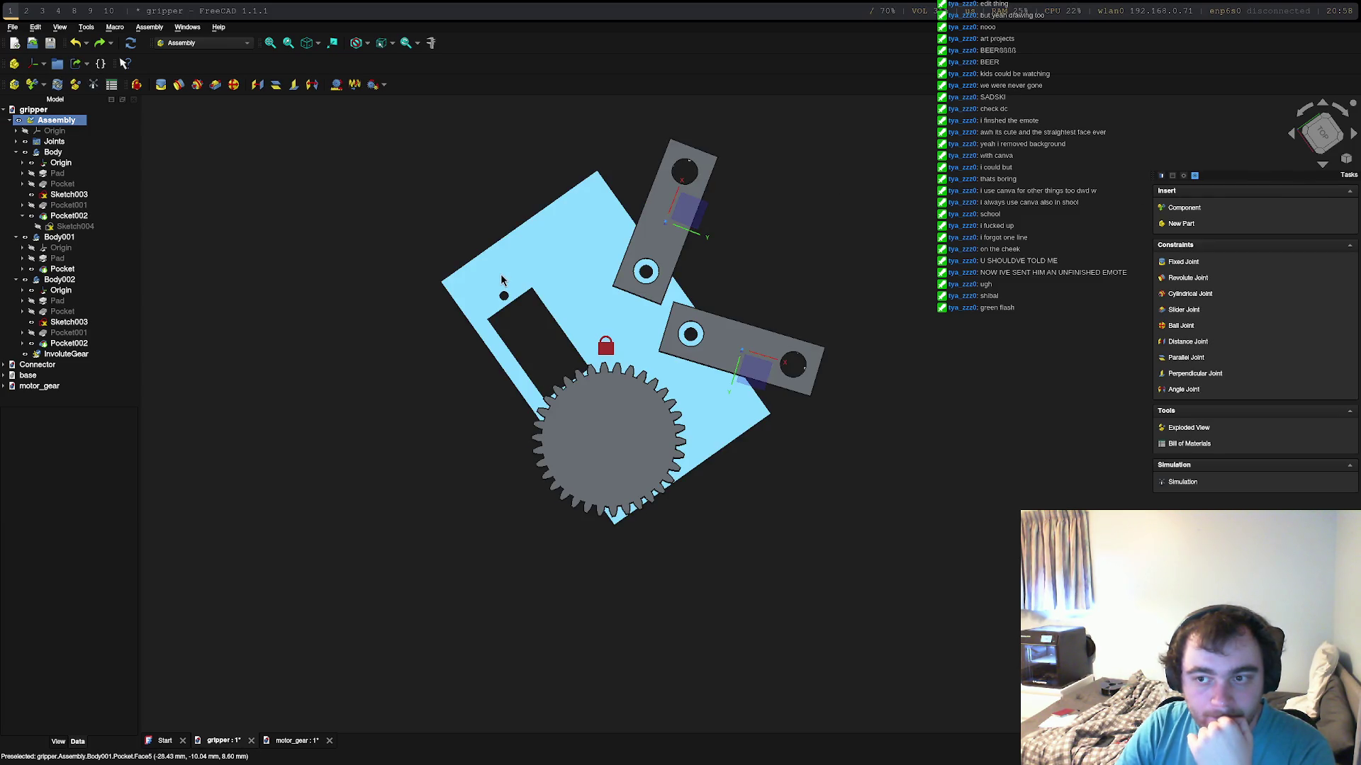
{"action": "left_click", "coordinate": [1174, 208]}
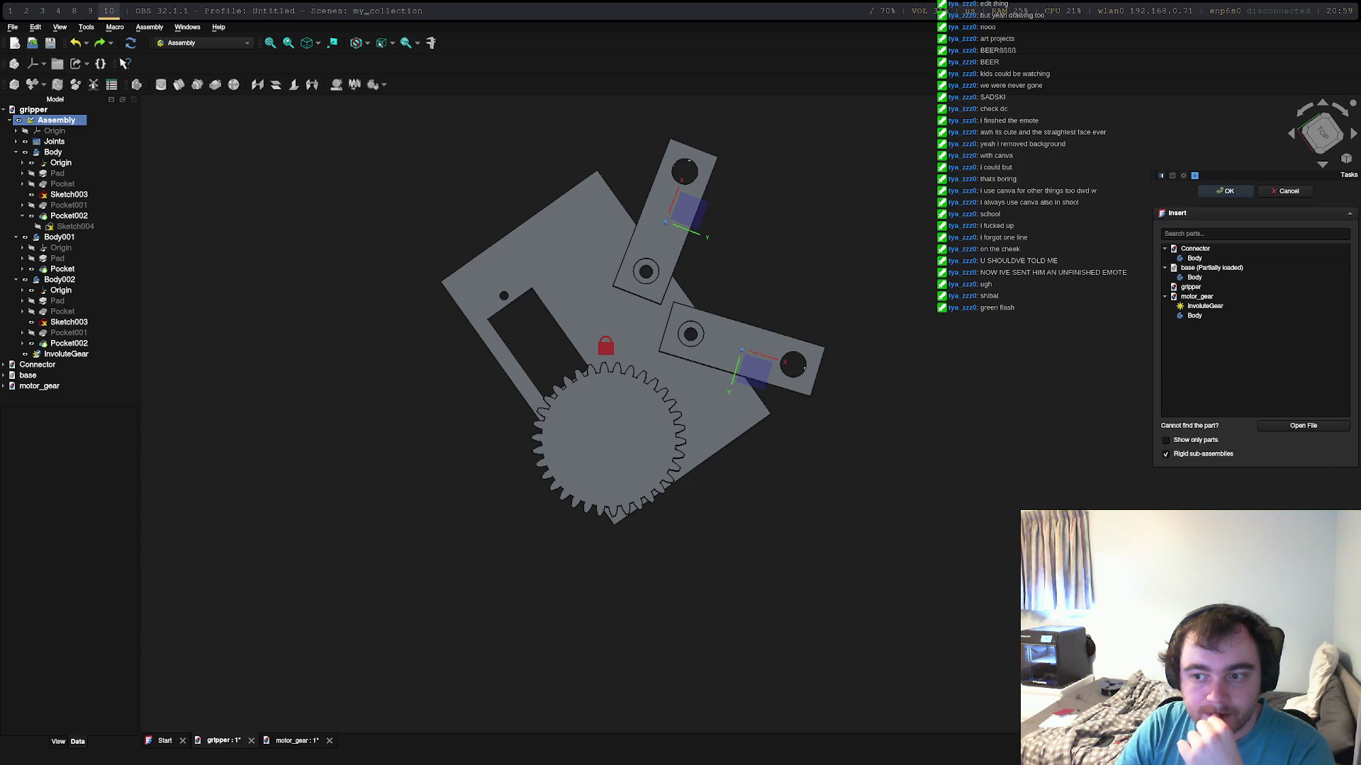
Step: Browse for a parts document, cancel it and the insertion, and go to the File menu
{"action": "left_click", "coordinate": [1304, 425]}
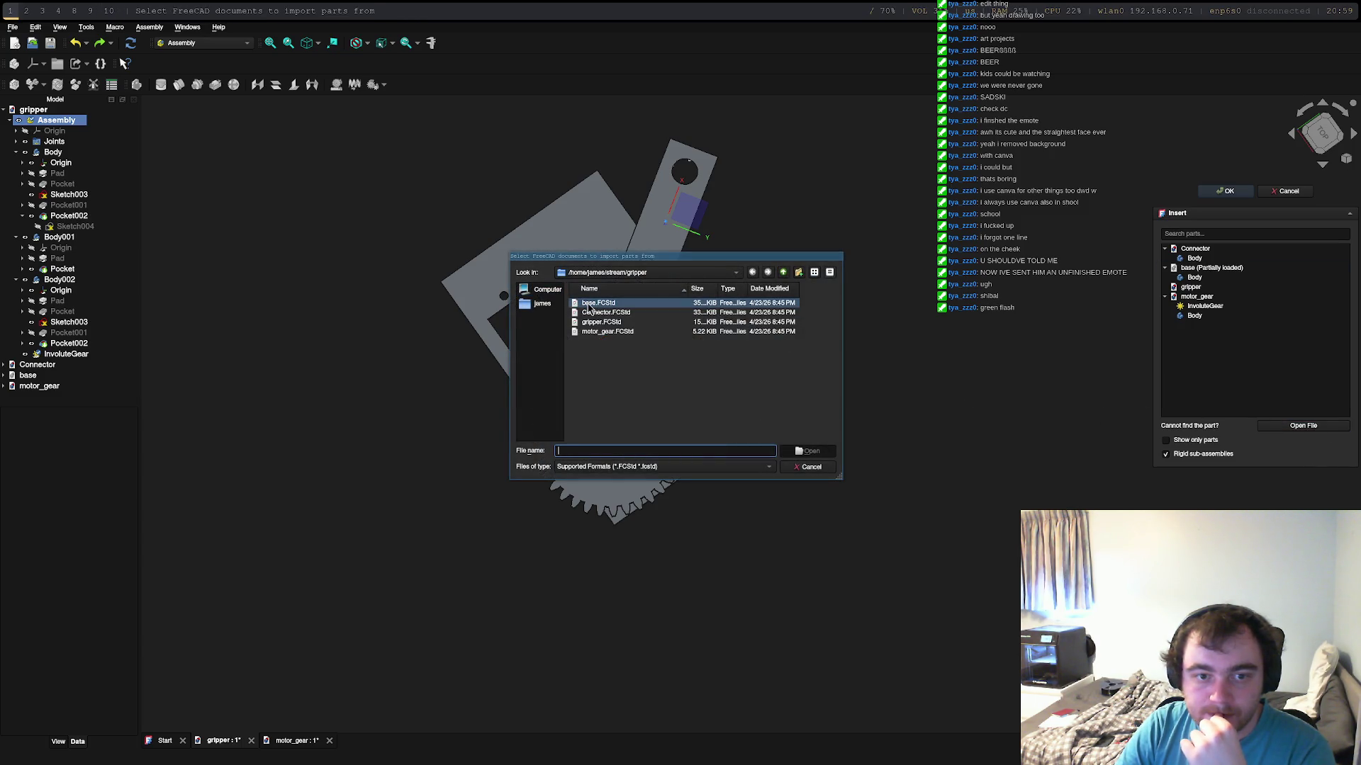
{"action": "left_click", "coordinate": [543, 302]}
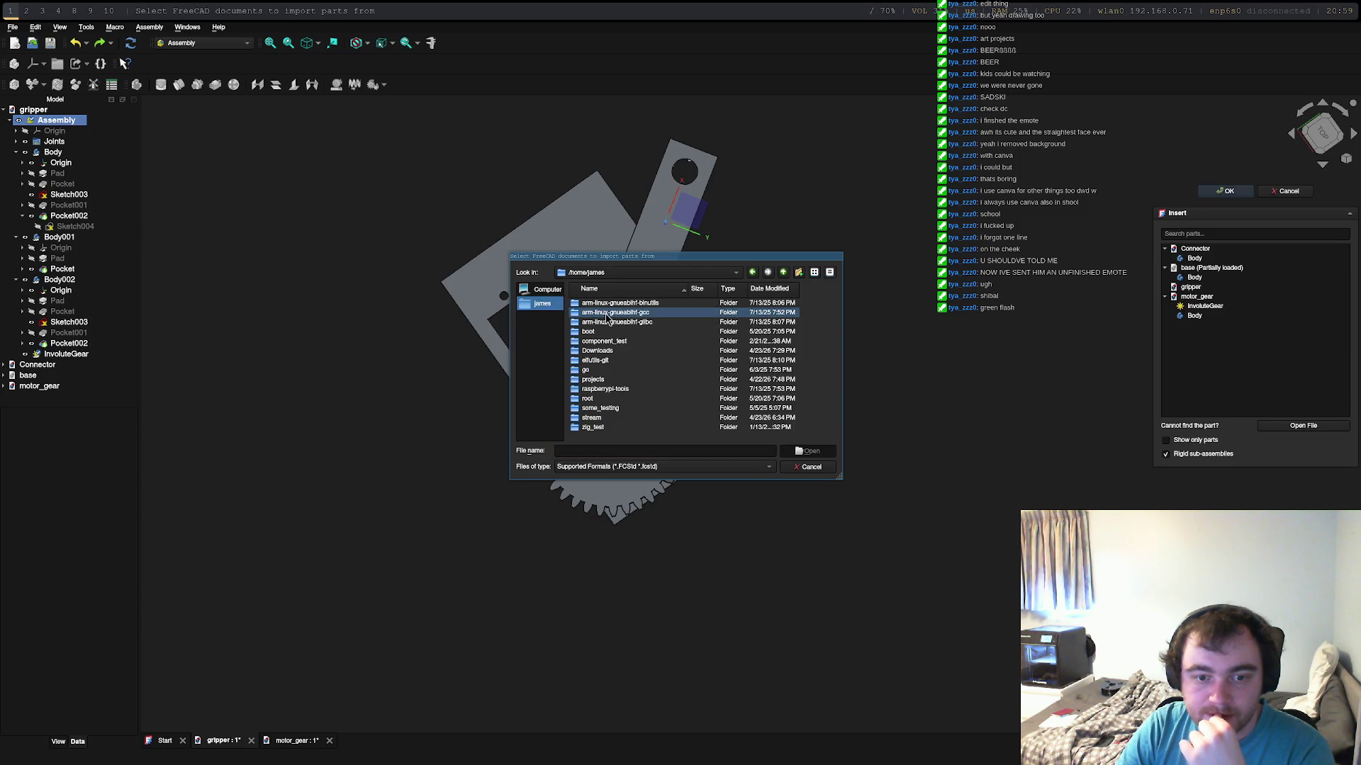
{"action": "left_click", "coordinate": [659, 467]}
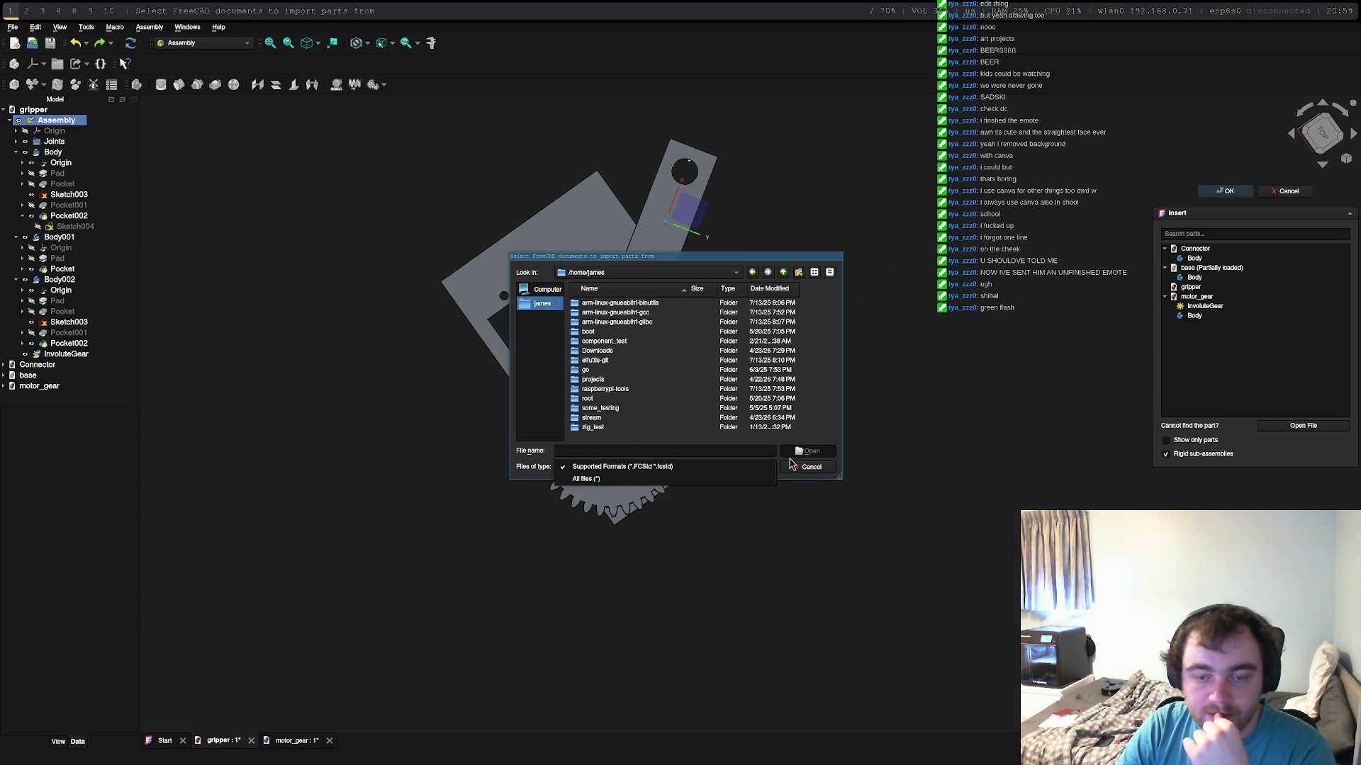
{"action": "left_click", "coordinate": [831, 480]}
{"action": "left_click", "coordinate": [811, 466]}
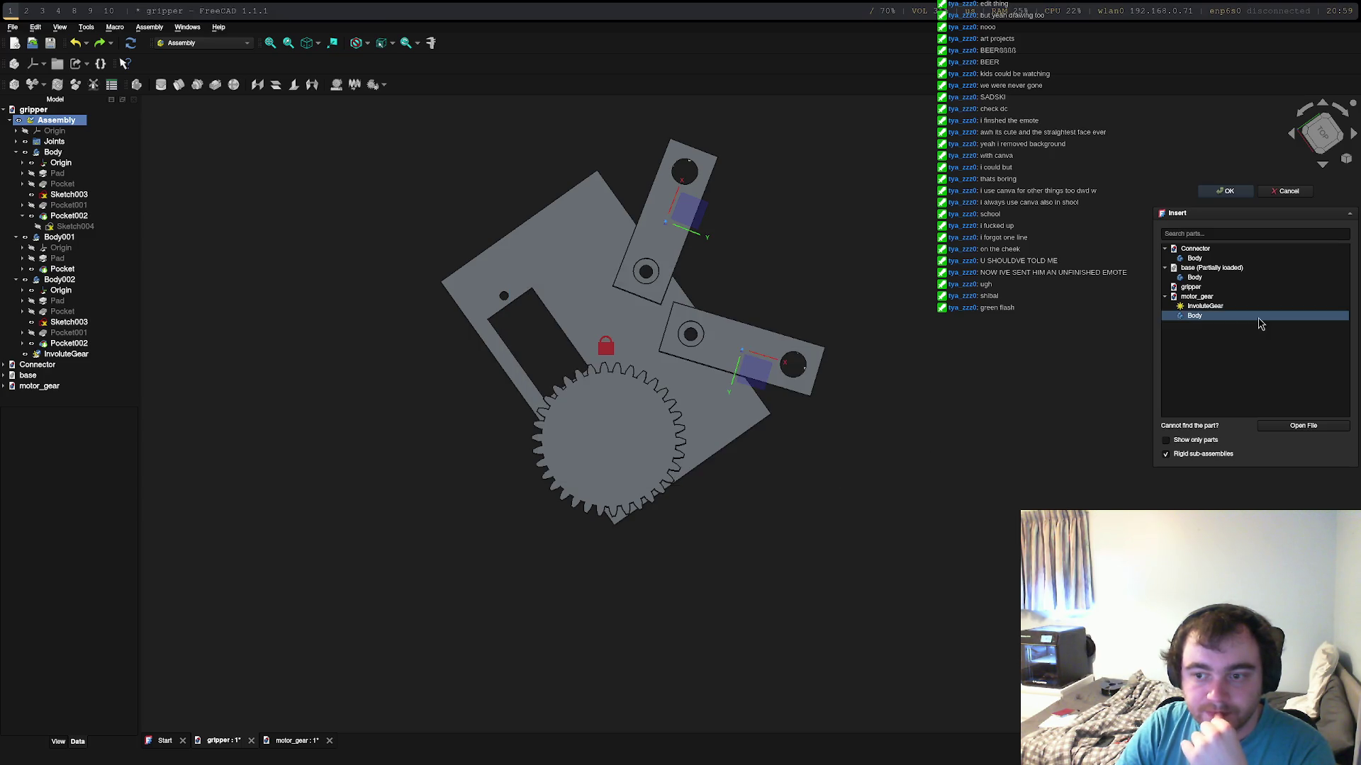
{"action": "left_click", "coordinate": [1281, 193]}
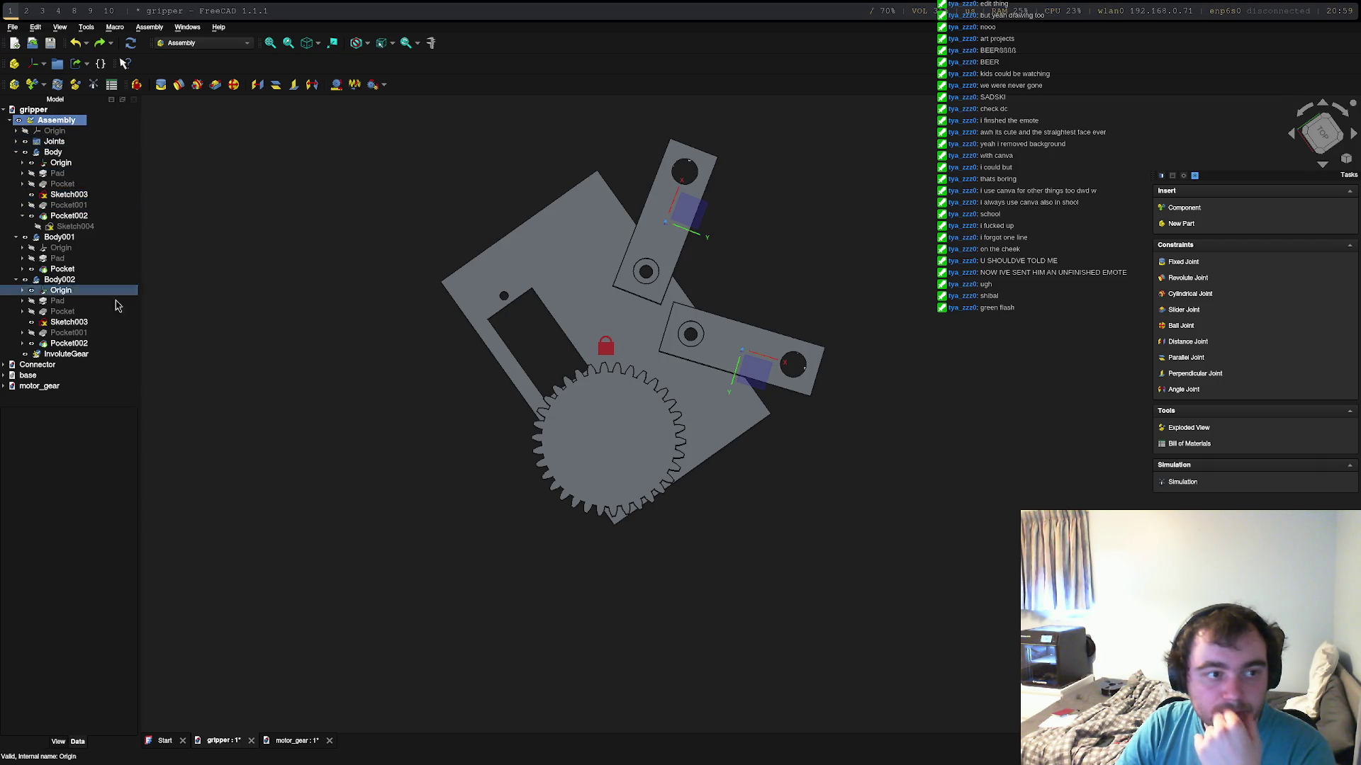
{"action": "left_click", "coordinate": [65, 269]}
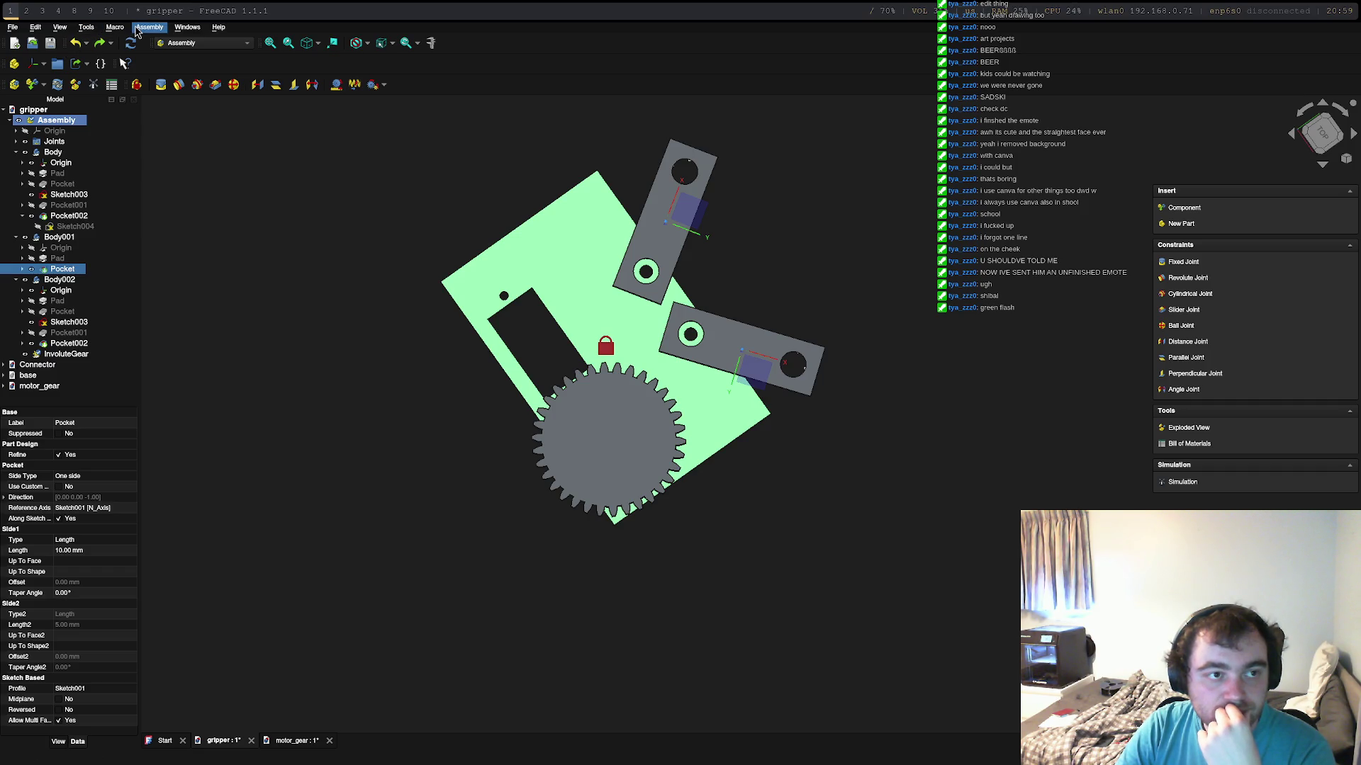
{"action": "left_click", "coordinate": [14, 27]}
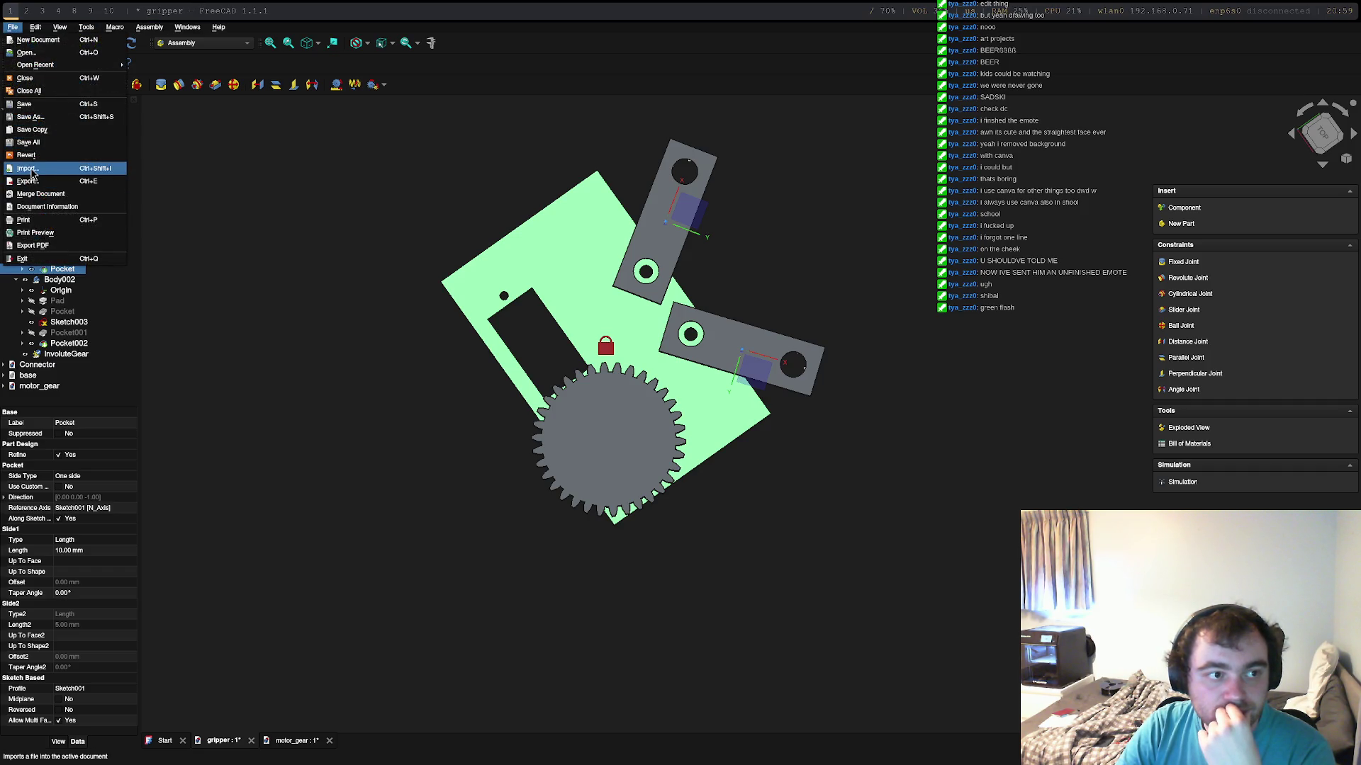
Step: Start File > Import and navigate to the Downloads files folder with the SG90 servo models
{"action": "left_click", "coordinate": [25, 168]}
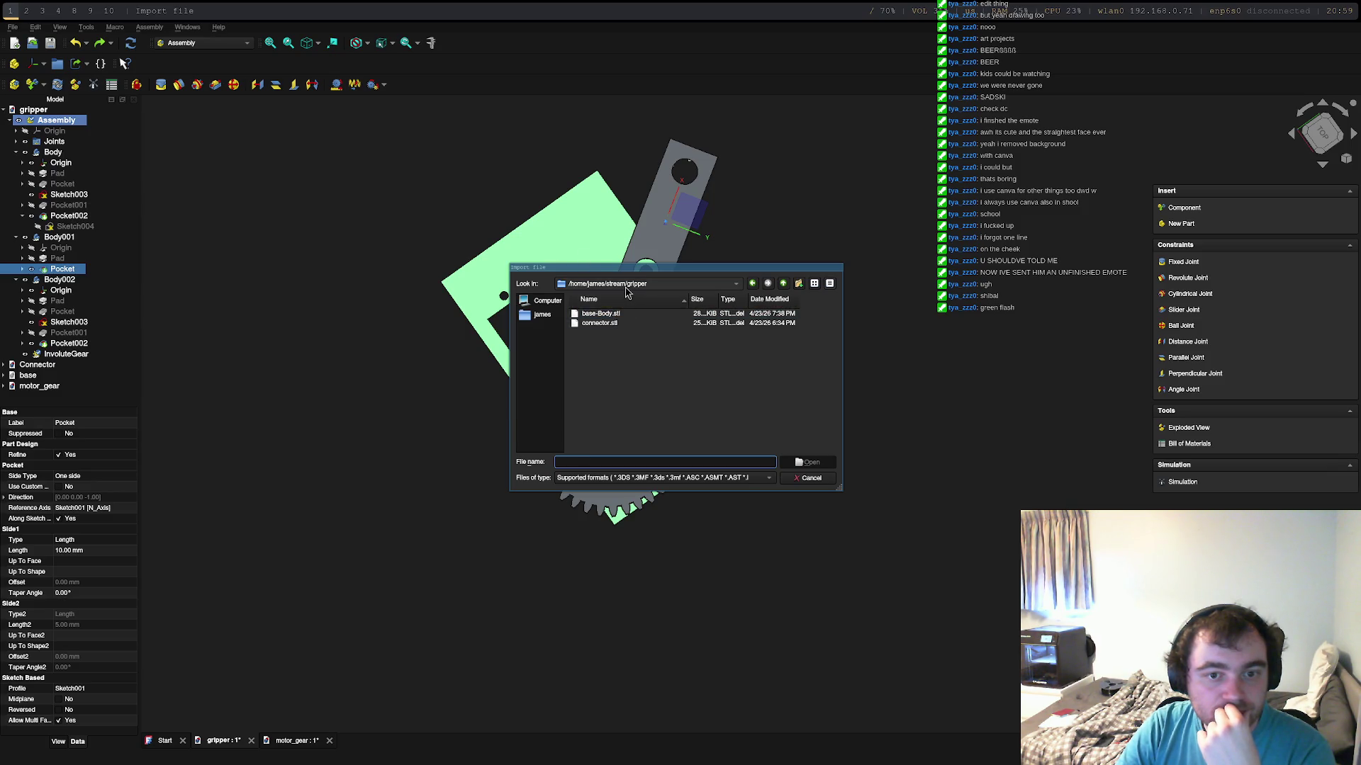
{"action": "left_click", "coordinate": [536, 319]}
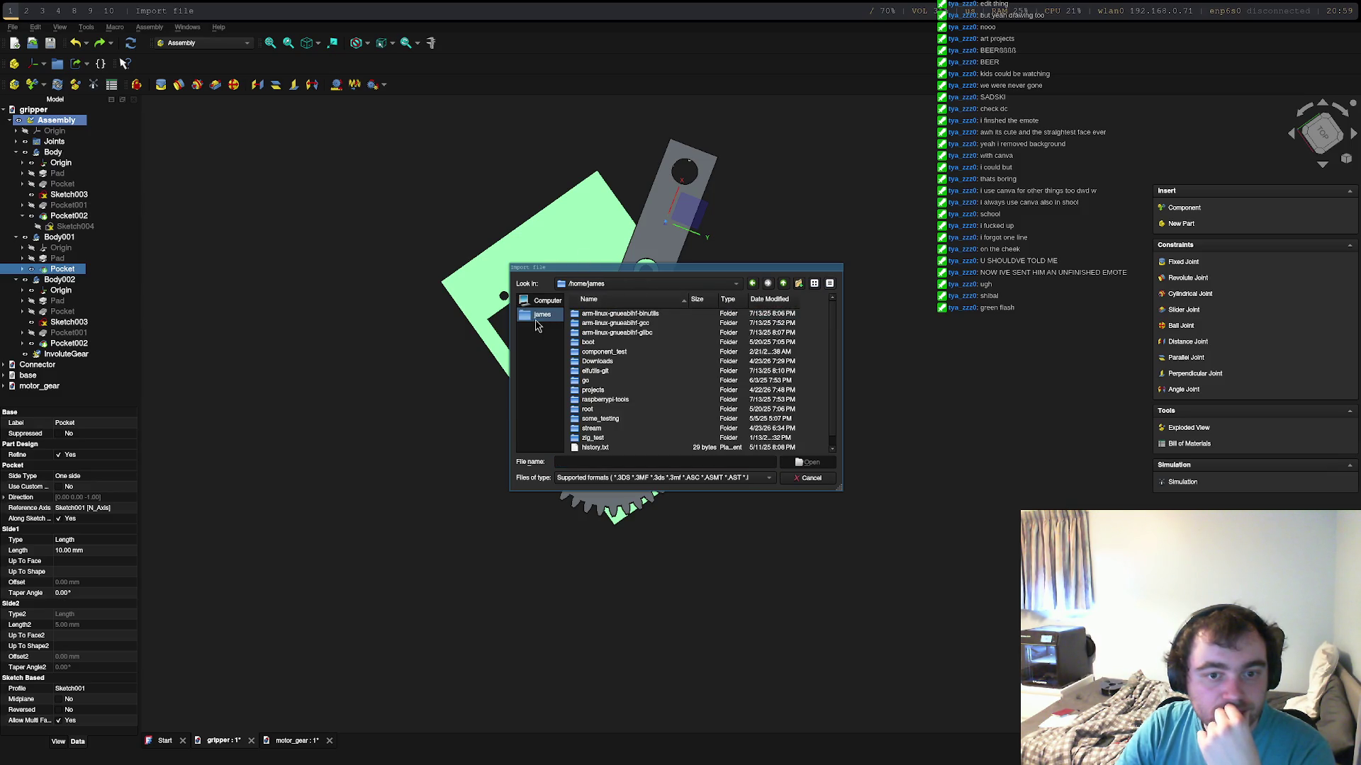
{"action": "double_click", "coordinate": [622, 359]}
{"action": "double_click", "coordinate": [602, 337]}
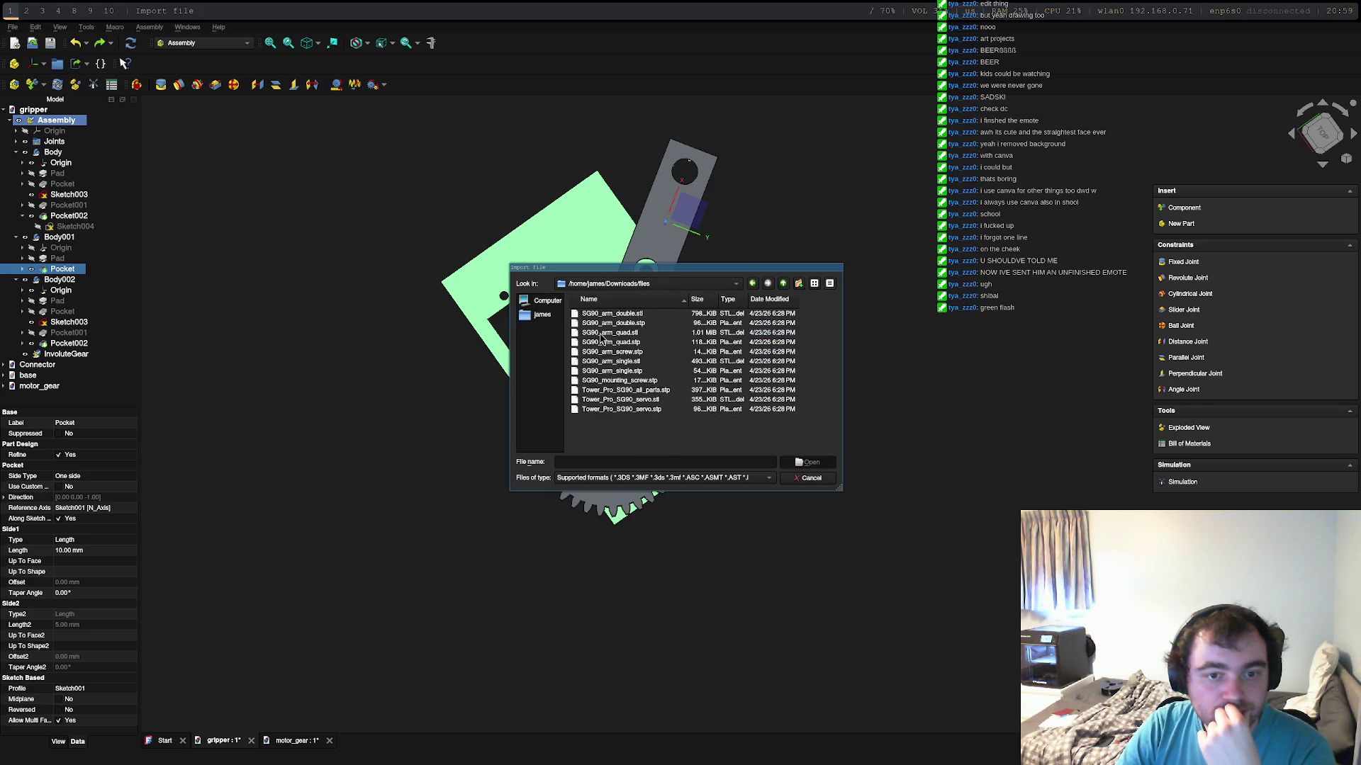
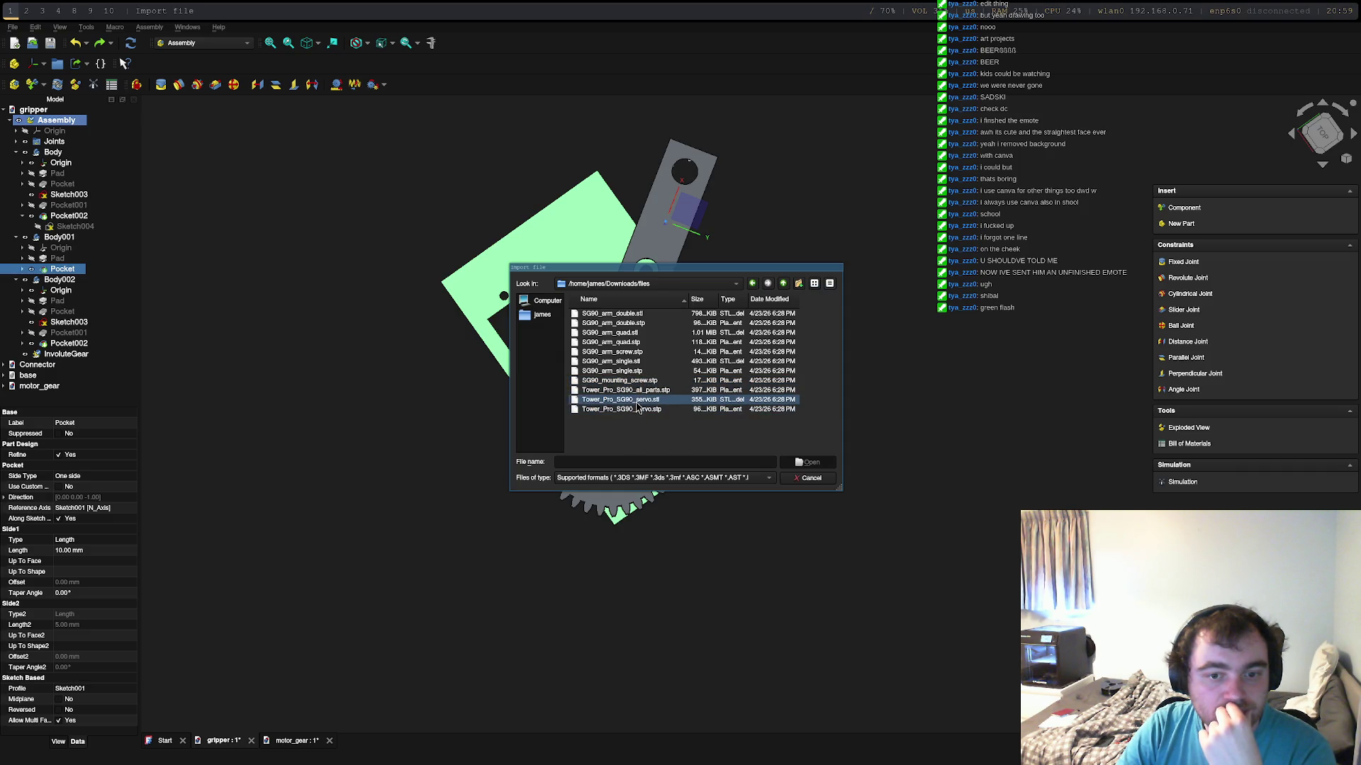
Step: Import Tower_Pro_SG90_servo.stp into the gripper assembly with default STEP import settings
{"action": "left_click", "coordinate": [635, 414]}
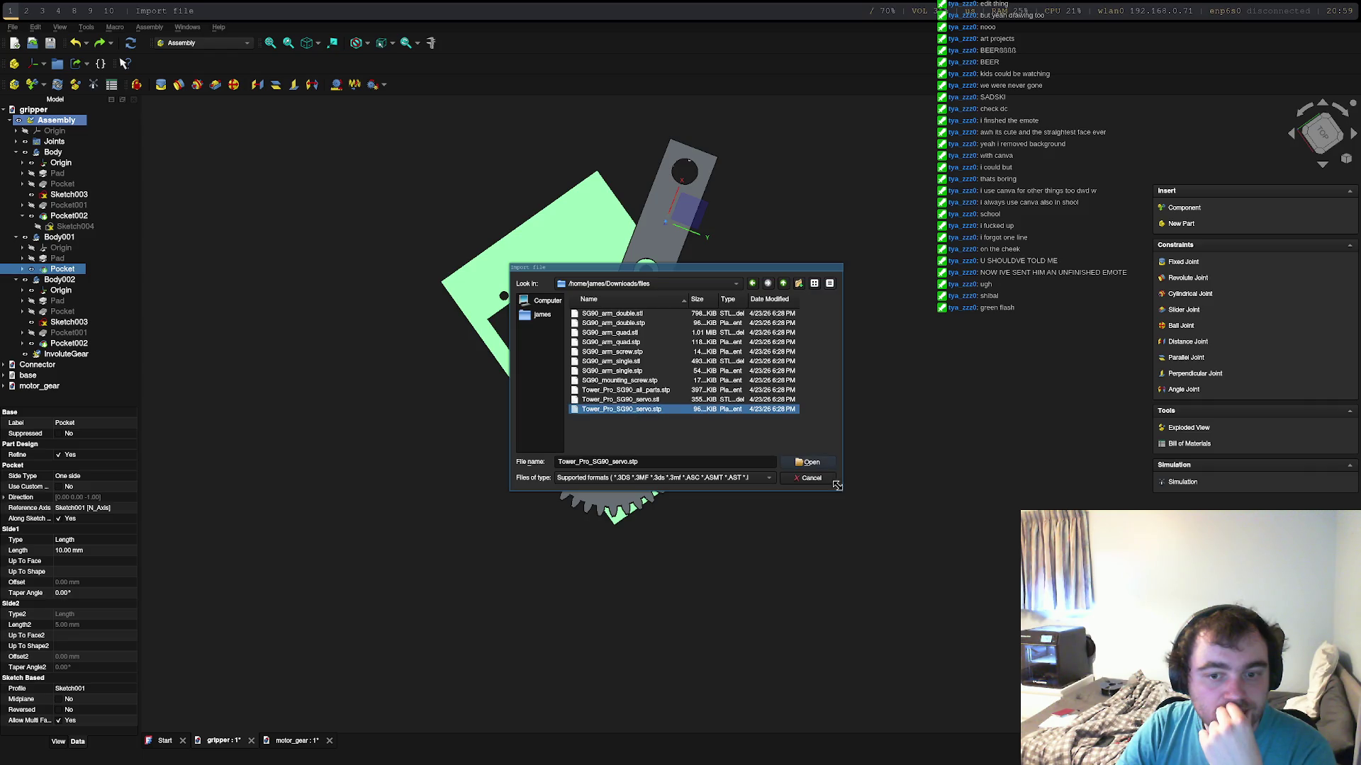
{"action": "left_click", "coordinate": [807, 465]}
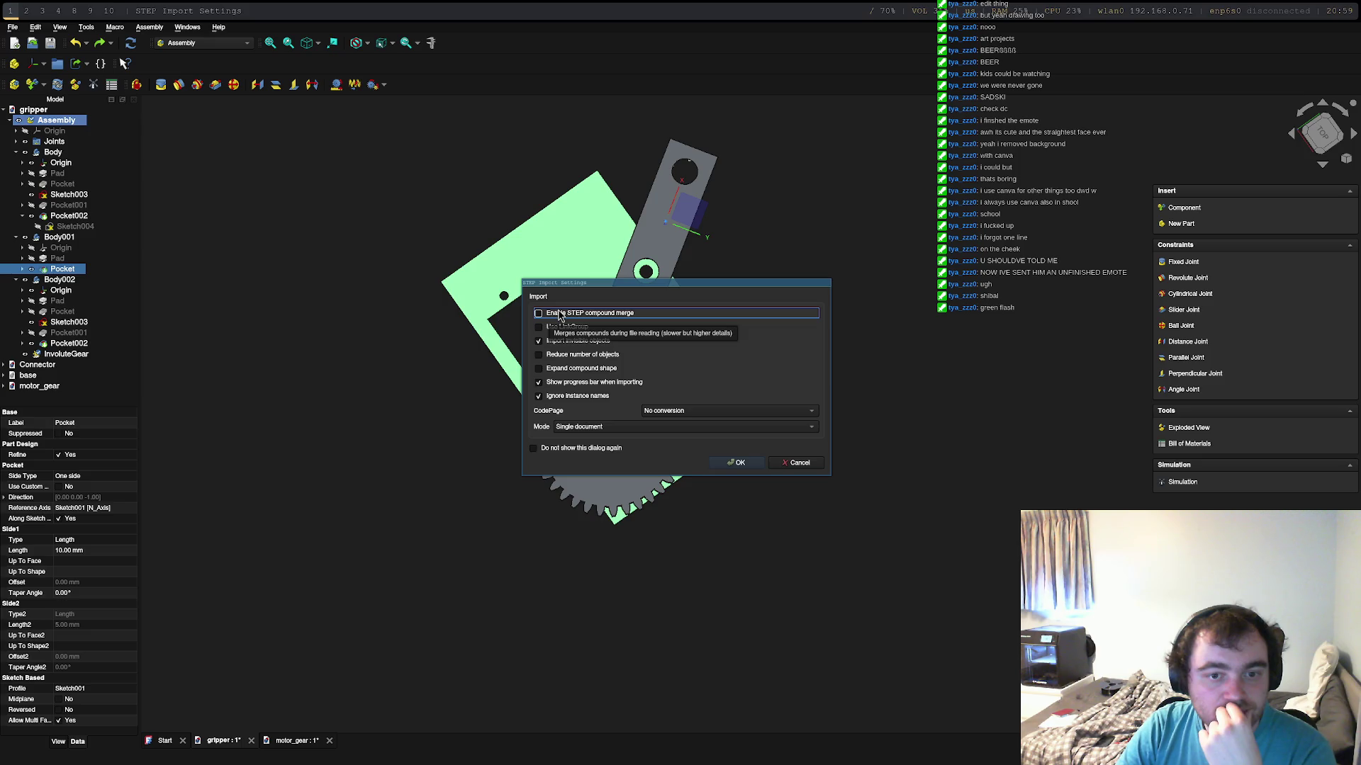
{"action": "left_click", "coordinate": [736, 465]}
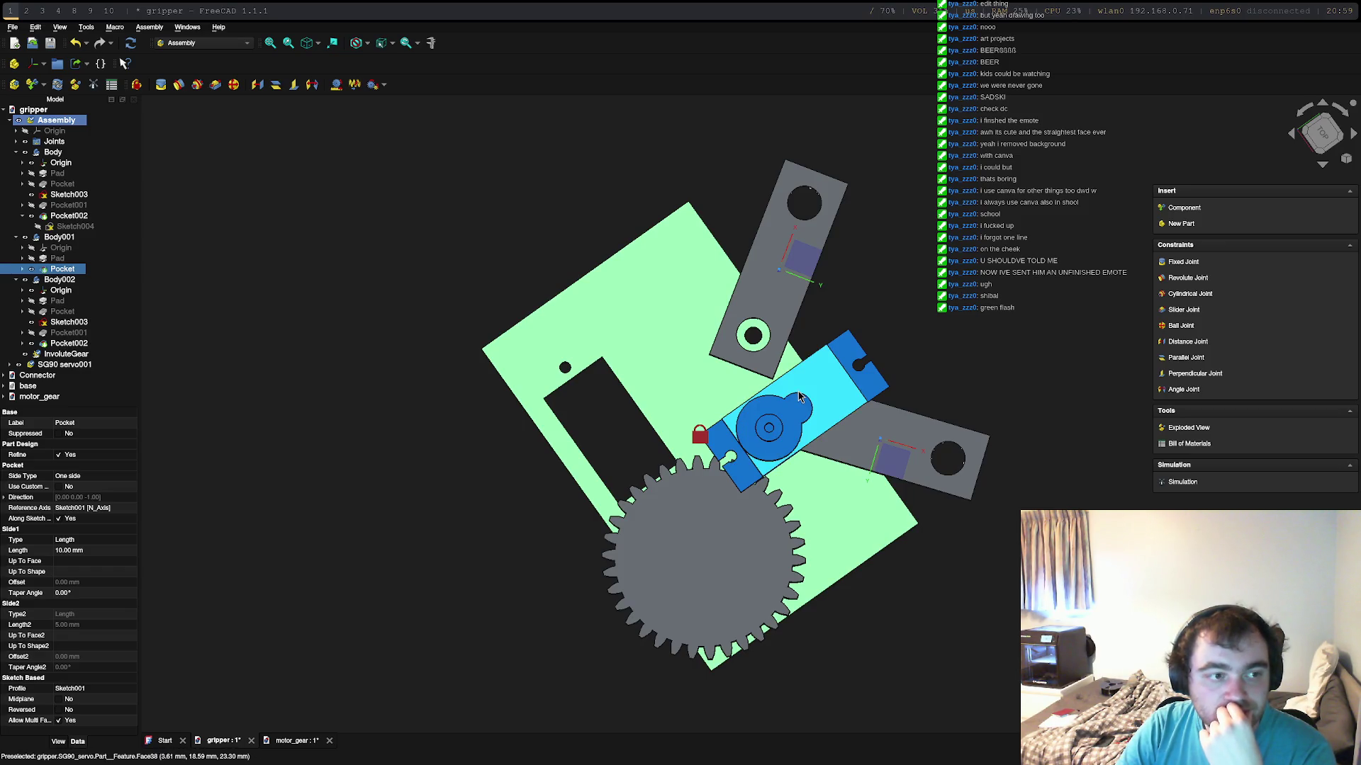
Step: Inspect the base plate, its pocket, the upper arm and the imported servo by selecting each in turn
{"action": "left_click", "coordinate": [72, 274]}
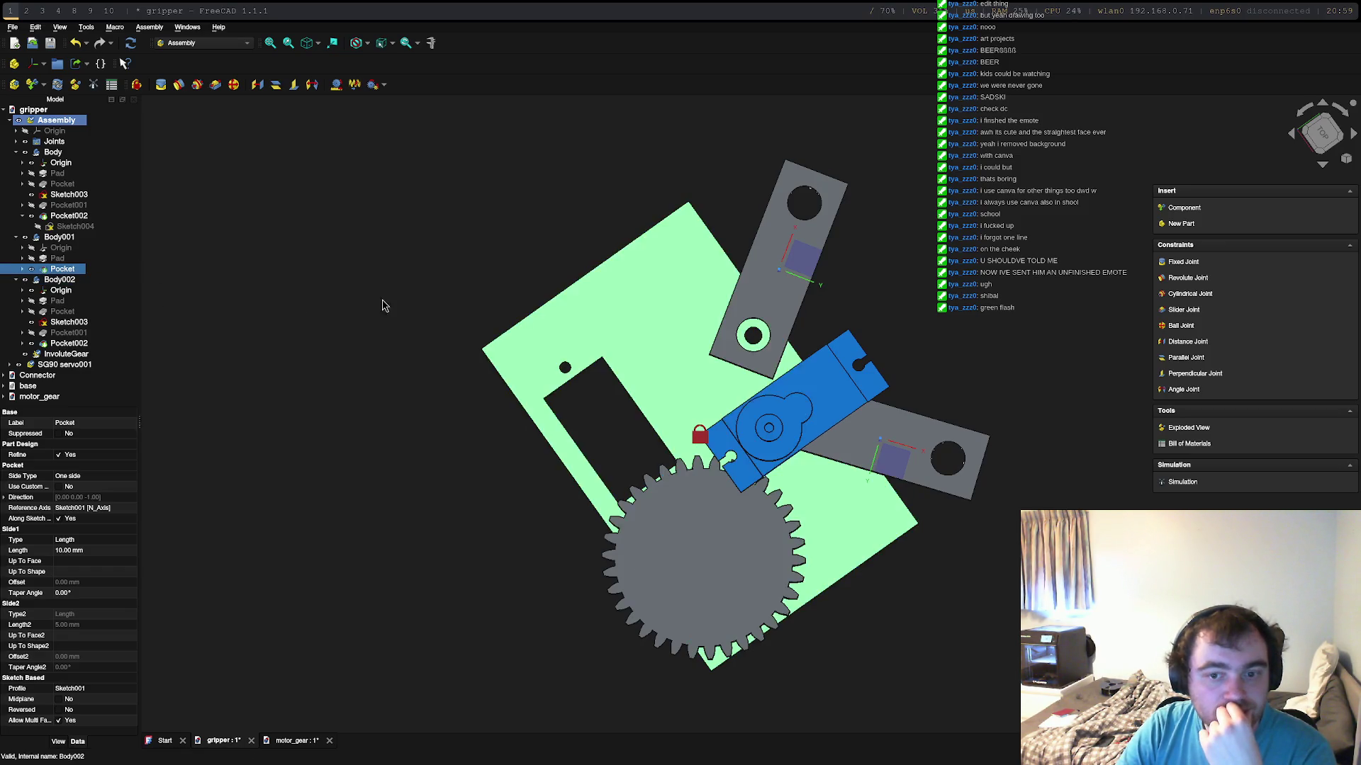
{"action": "left_click", "coordinate": [797, 426]}
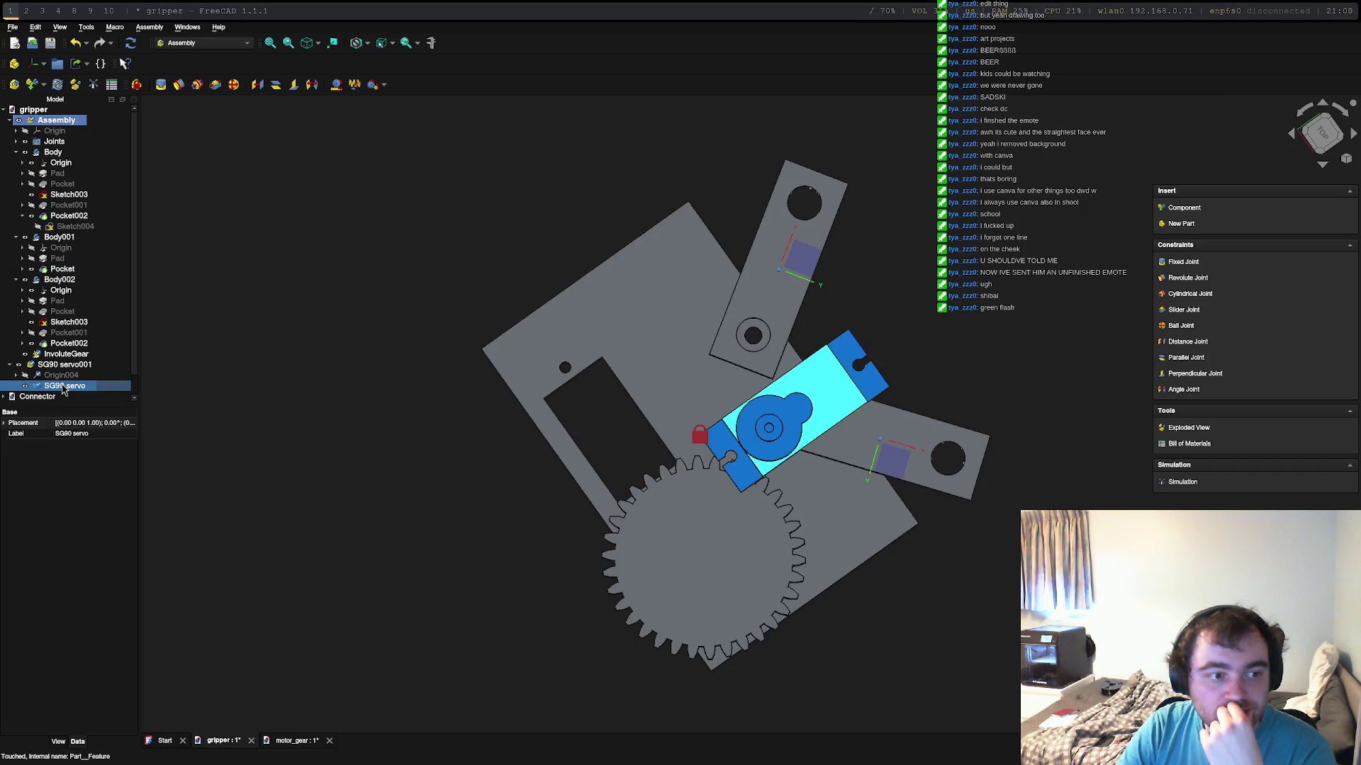
{"action": "left_click", "coordinate": [808, 403]}
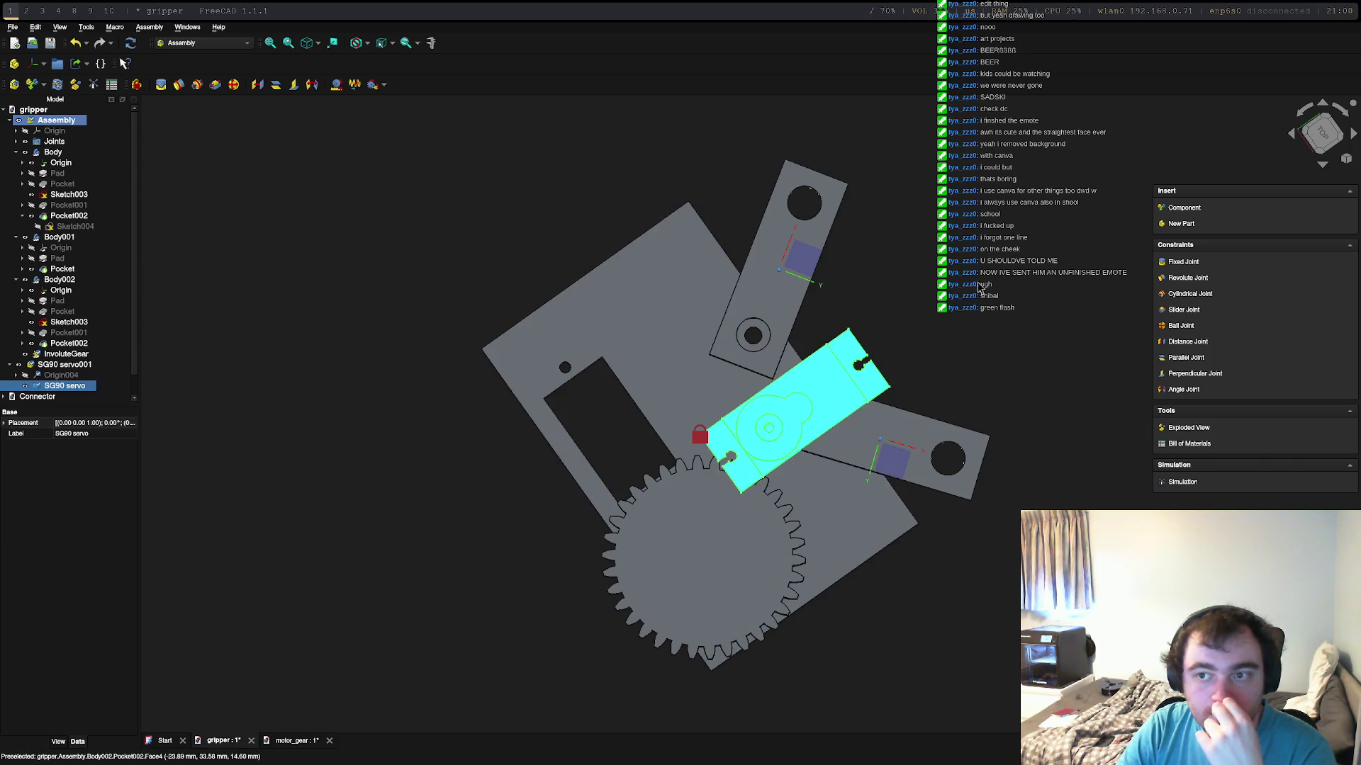
{"action": "left_click", "coordinate": [763, 404]}
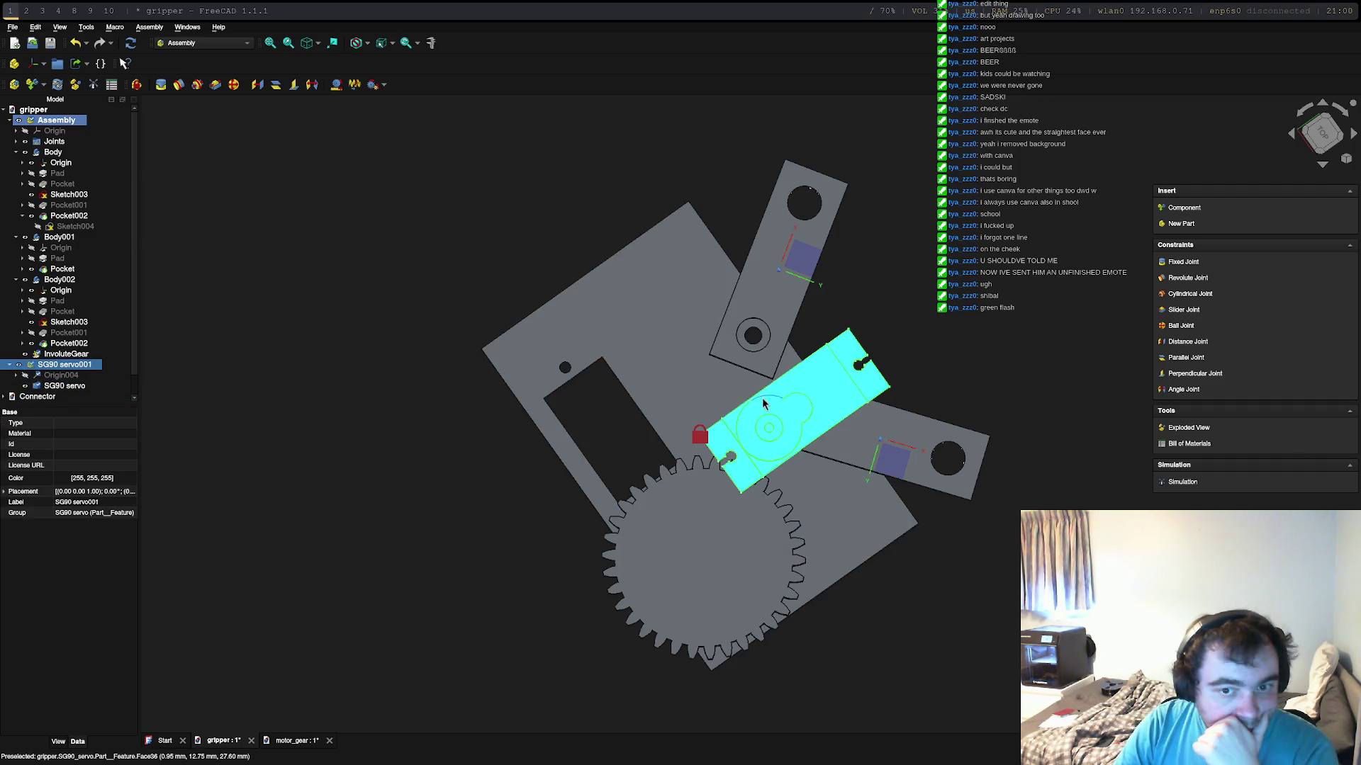
{"action": "left_click", "coordinate": [547, 420]}
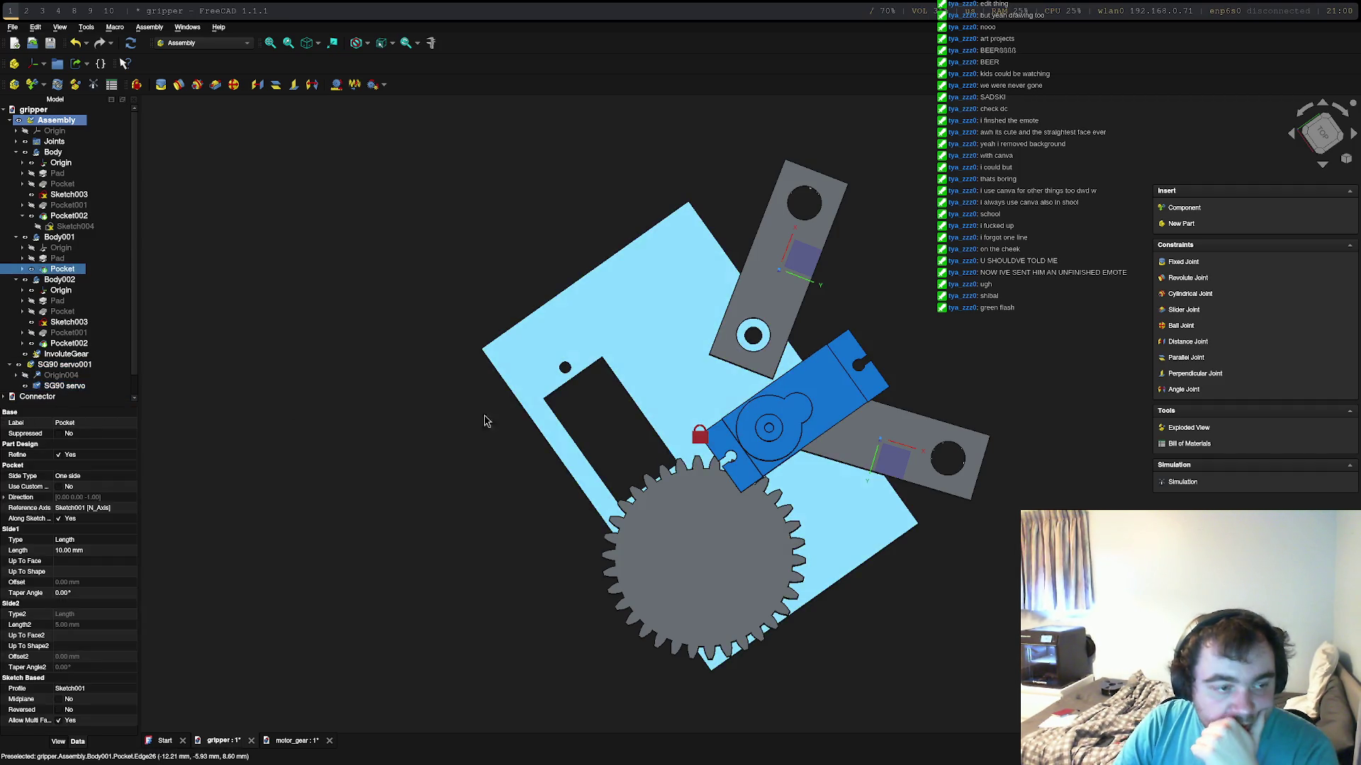
{"action": "left_click", "coordinate": [53, 282]}
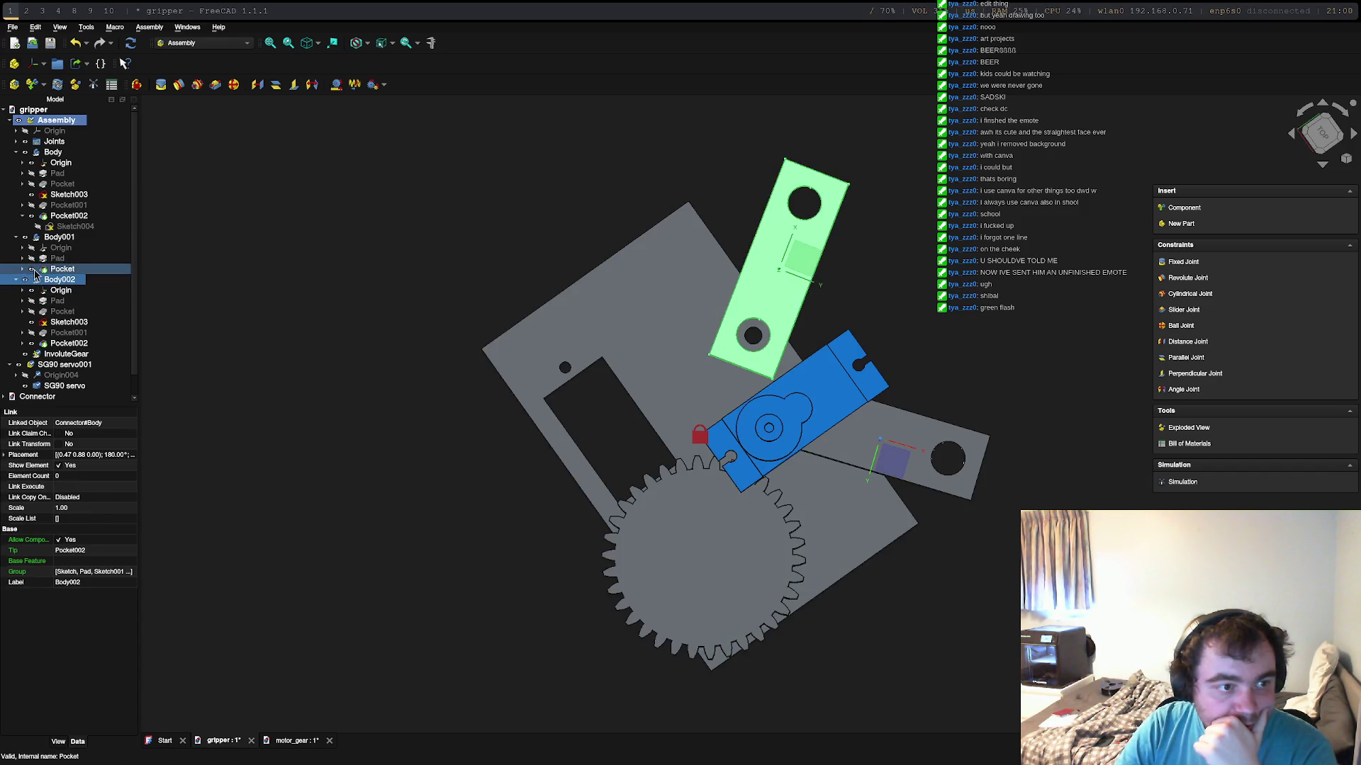
Step: Toggle the base plate's visibility off and on, then start repositioning the SG90 servo with its transform dragger
{"action": "left_click", "coordinate": [32, 269]}
{"action": "left_click", "coordinate": [33, 269]}
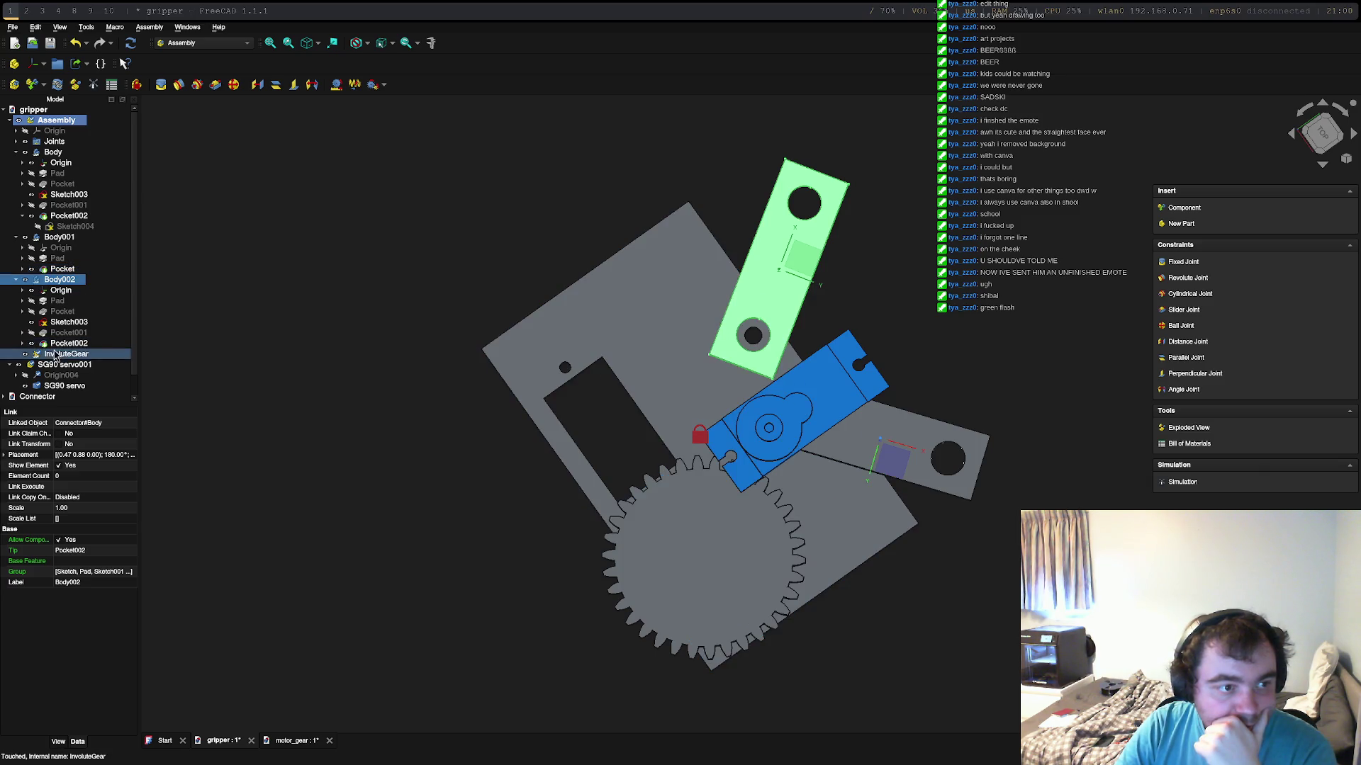
{"action": "left_click", "coordinate": [60, 386]}
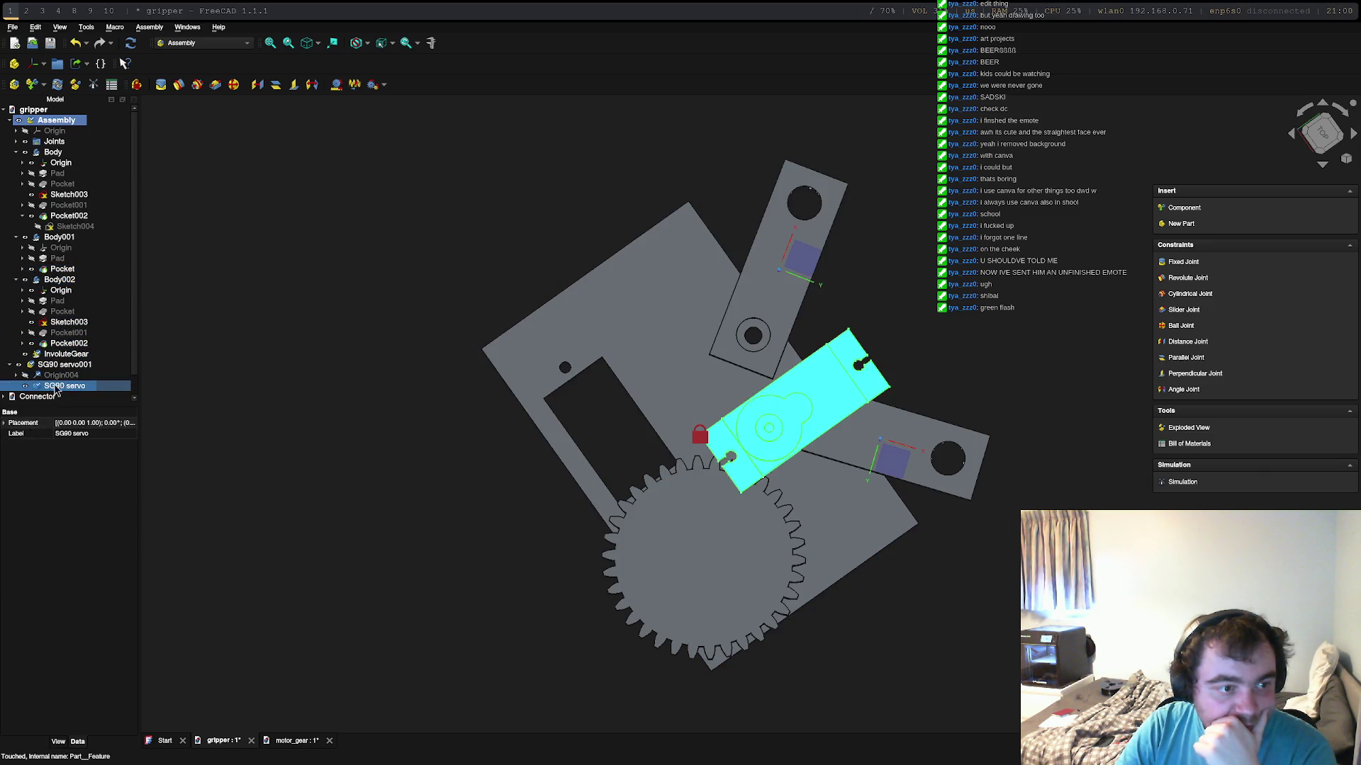
{"action": "double_click", "coordinate": [61, 387]}
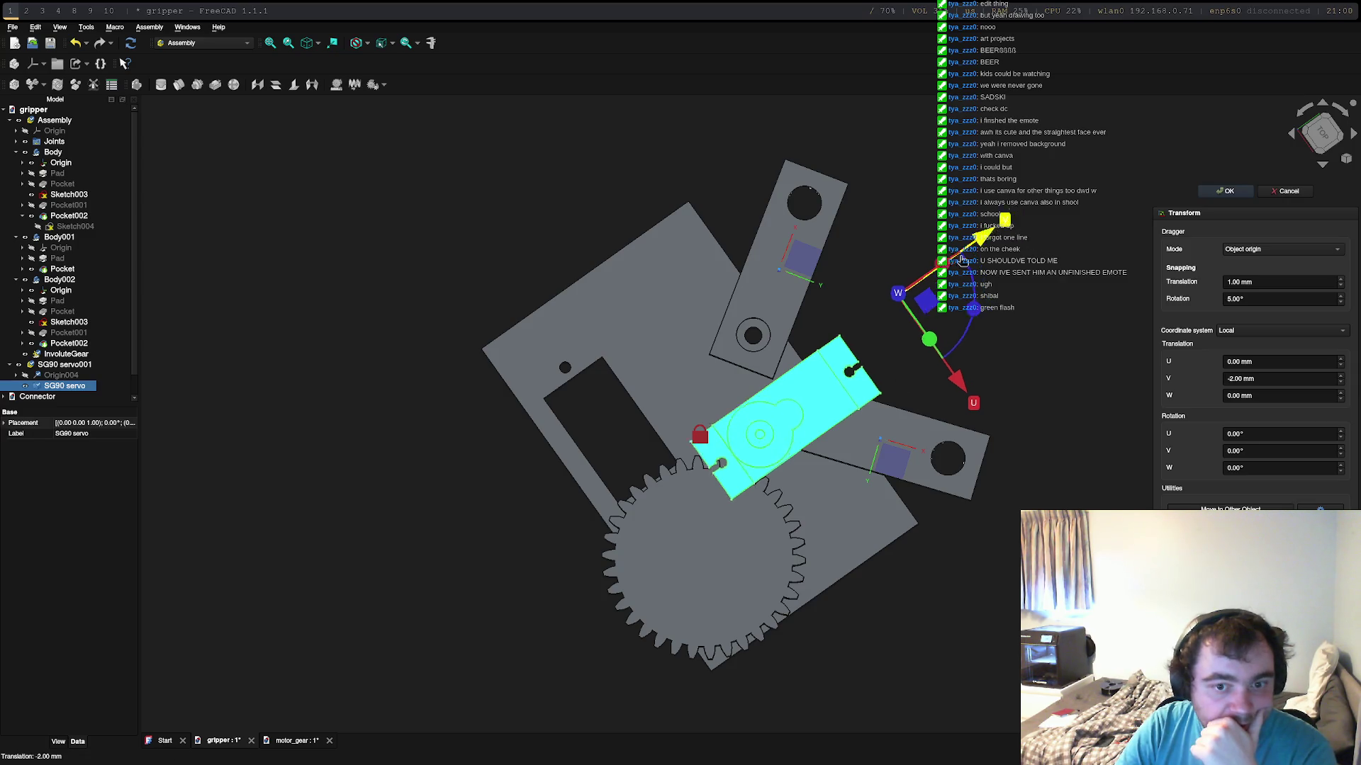
Step: Drag the servo to a trial placement of U -35 mm, V 40 mm with a 90° W rotation over the pocket
{"action": "left_click_drag", "start_coordinate": [982, 232], "coordinate": [850, 321]}
{"action": "left_click_drag", "start_coordinate": [848, 393], "coordinate": [783, 331]}
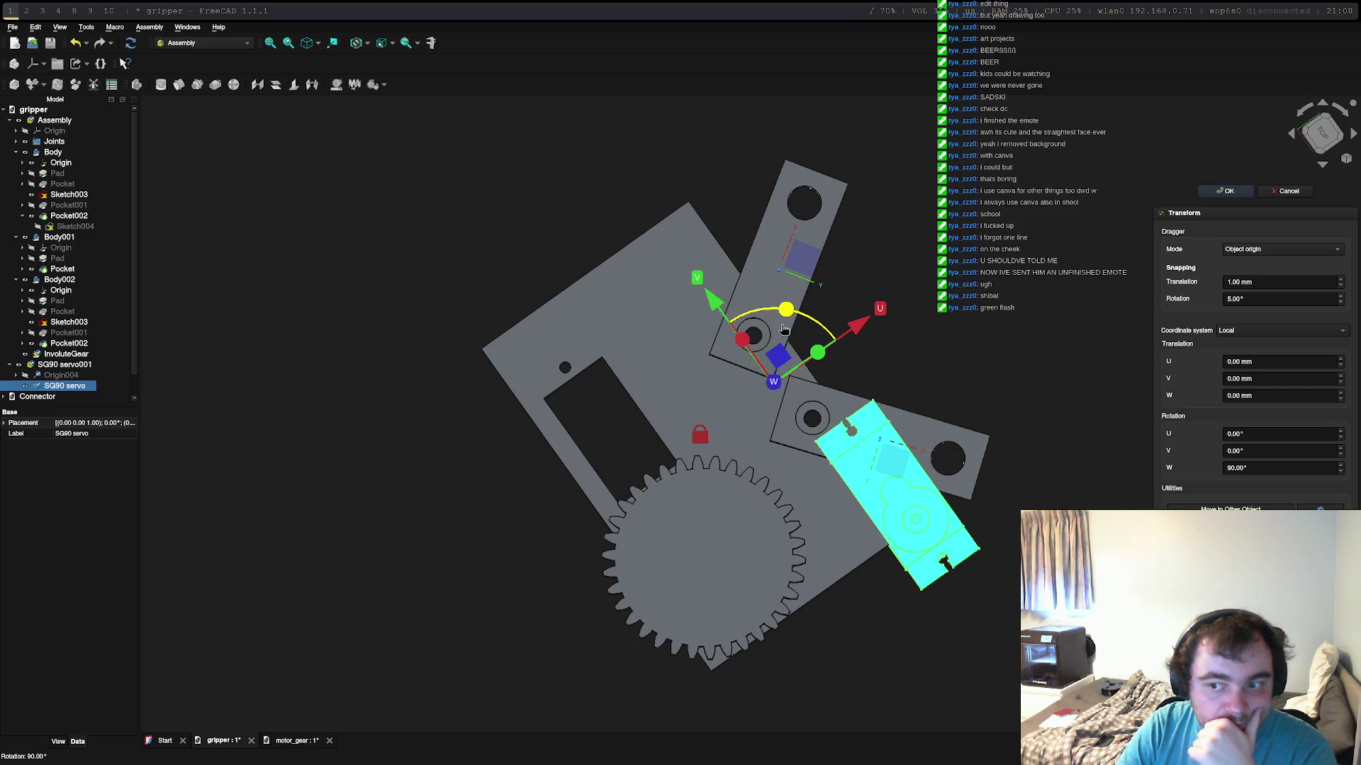
{"action": "left_click_drag", "start_coordinate": [710, 297], "coordinate": [581, 118]}
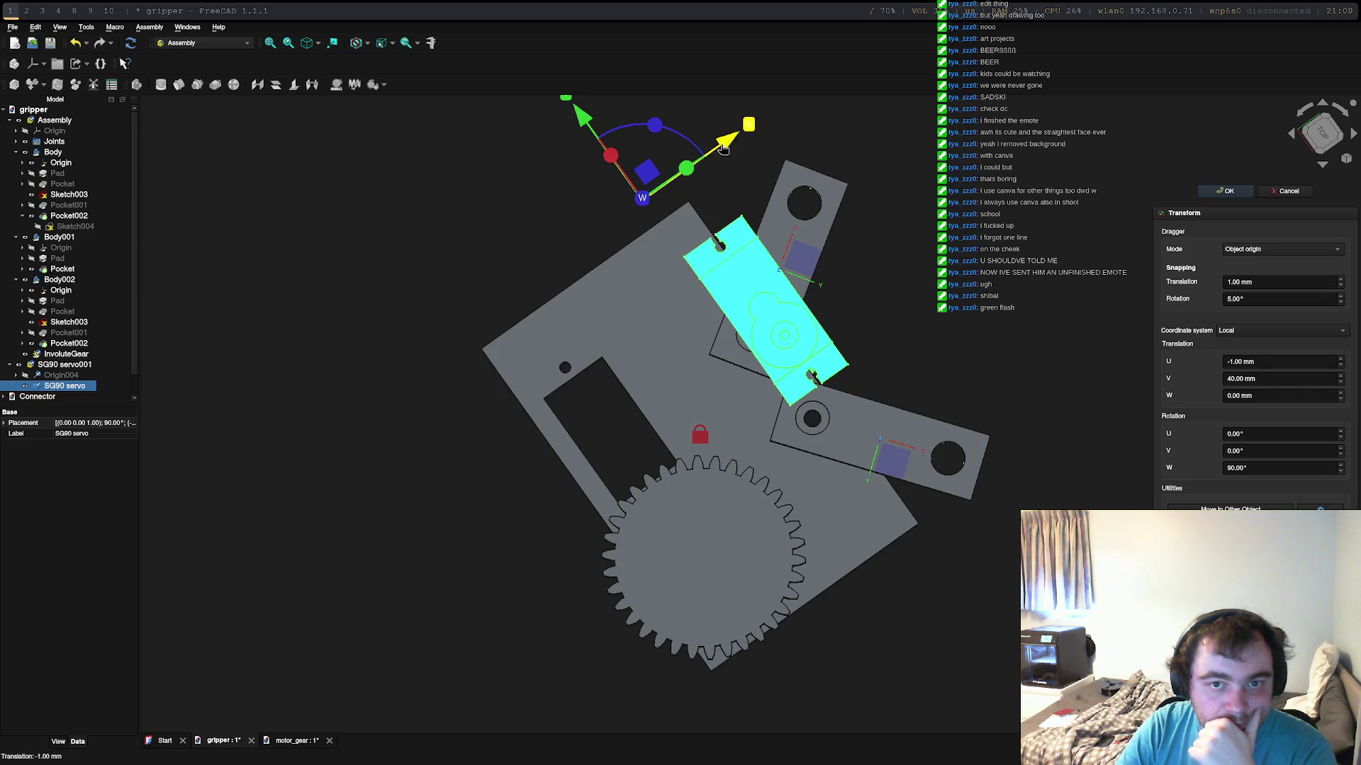
{"action": "left_click_drag", "start_coordinate": [723, 149], "coordinate": [562, 245]}
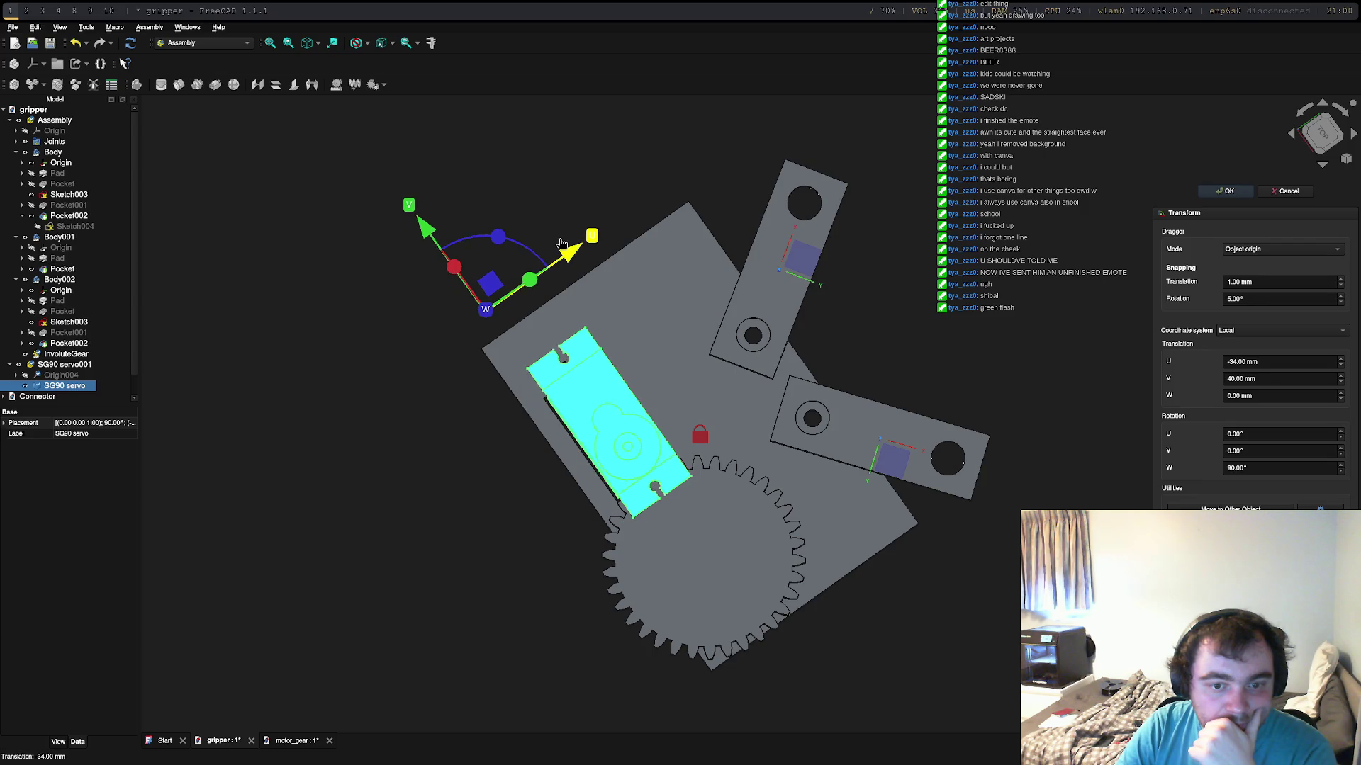
{"action": "left_click_drag", "start_coordinate": [561, 245], "coordinate": [561, 246]}
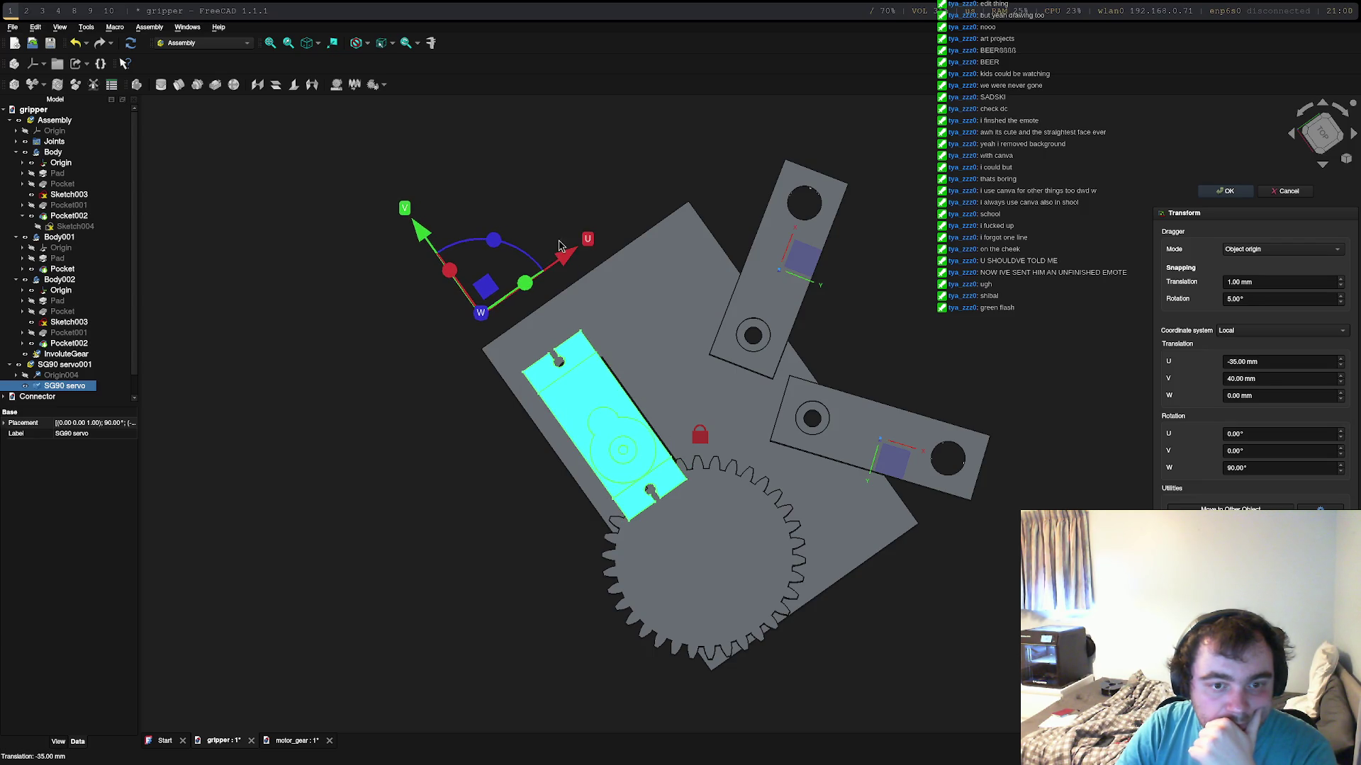
{"action": "scroll", "coordinate": [560, 246], "scroll_direction": "up", "scroll_amount": 2}
{"action": "scroll", "coordinate": [532, 244], "scroll_direction": "up", "scroll_amount": 2}
{"action": "scroll", "coordinate": [486, 241], "scroll_direction": "up", "scroll_amount": 2}
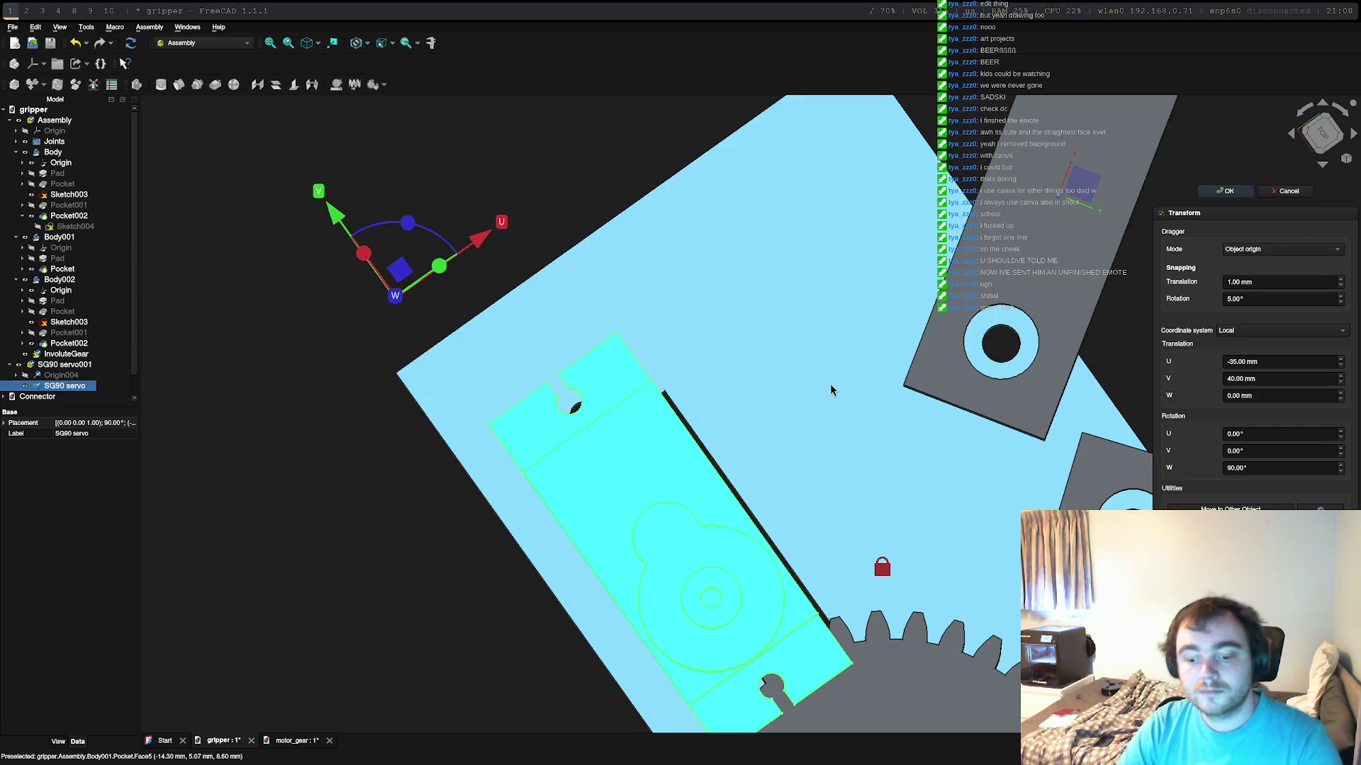
Step: Check the servo's height from the side and abandon the trial placement with Escape
{"action": "middle_click_drag", "start_coordinate": [751, 414], "coordinate": [638, 351]}
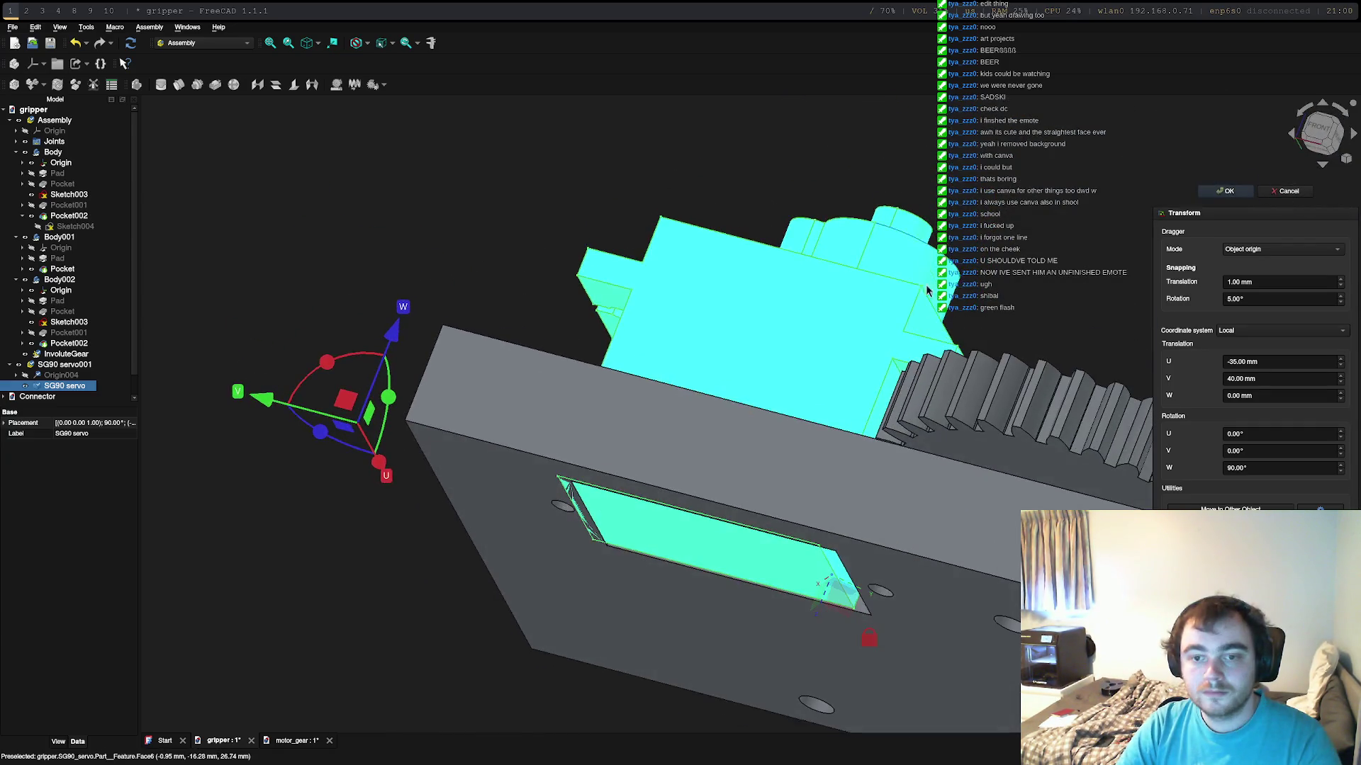
{"action": "mouse_move", "coordinate": [751, 414]}
{"action": "middle_mouse_down"}
{"action": "mouse_move", "coordinate": [832, 523]}
{"action": "mouse_move", "coordinate": [720, 484]}
{"action": "middle_mouse_up"}
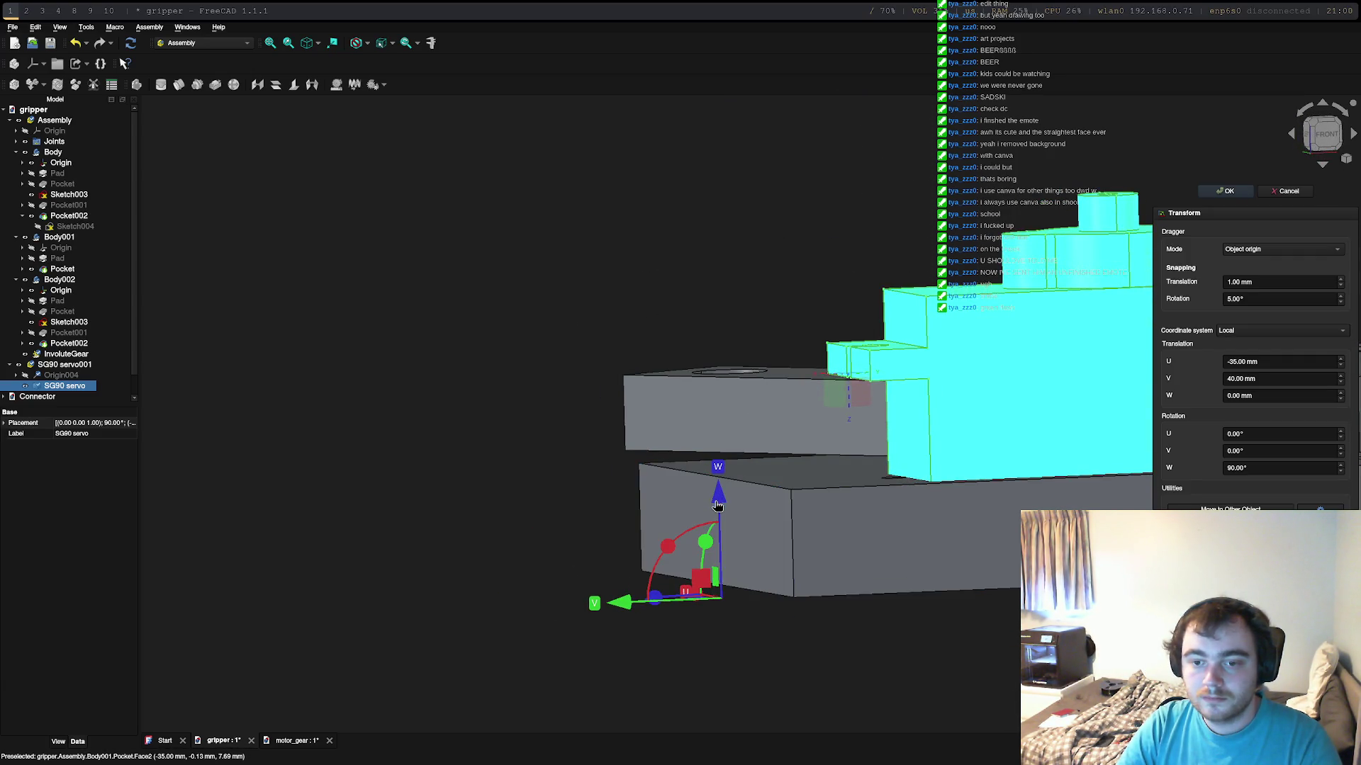
{"action": "left_click_drag", "start_coordinate": [718, 504], "coordinate": [720, 512]}
{"action": "key", "text": "Escape"}
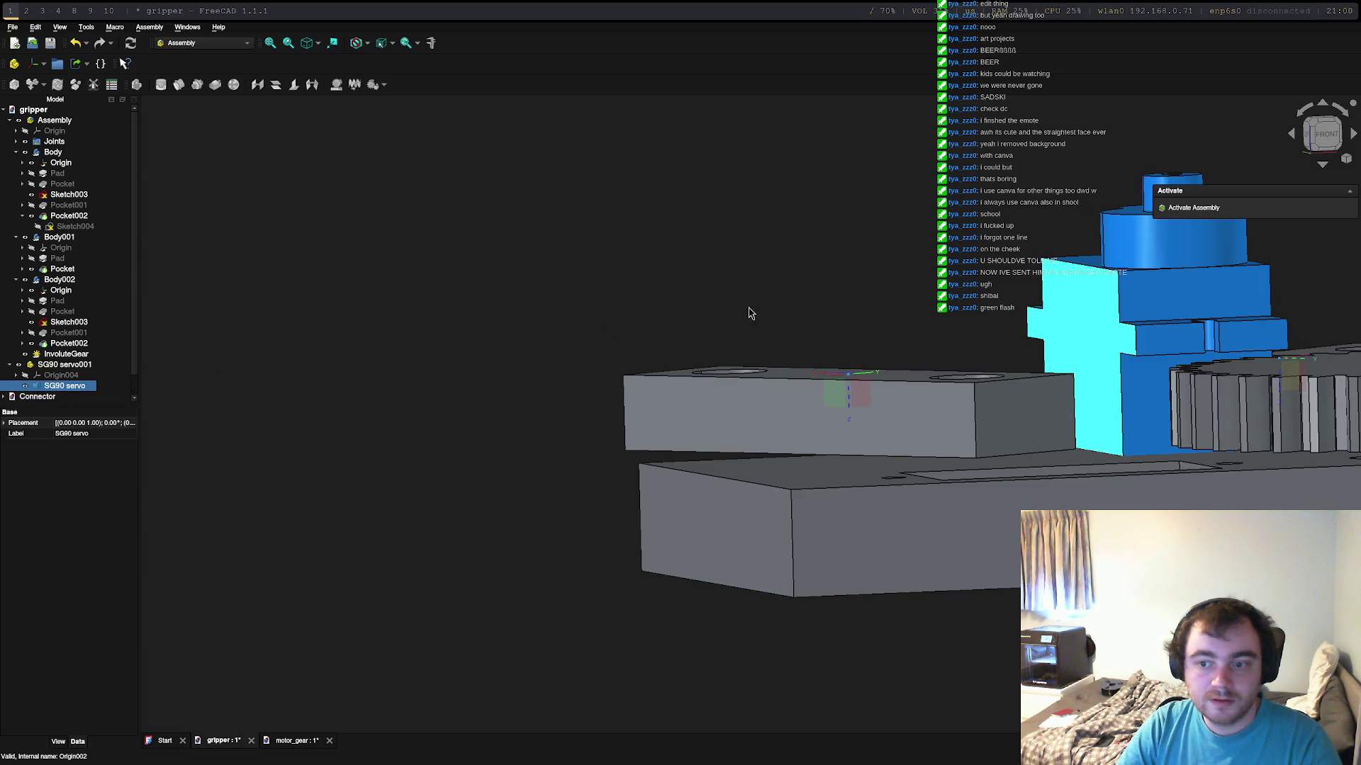
Step: Reopen the servo's transform, lower it 2 mm and view the assembly from straight above
{"action": "left_click", "coordinate": [1190, 207]}
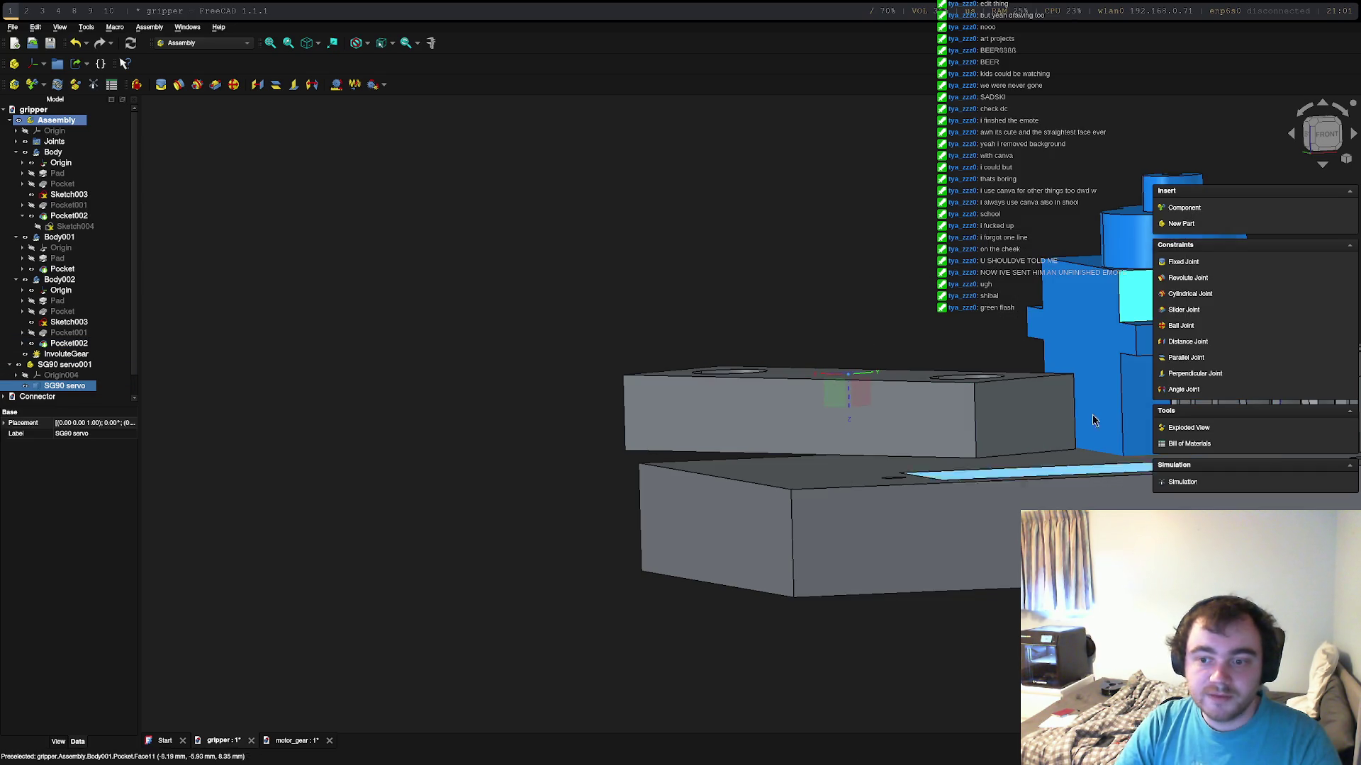
{"action": "double_click", "coordinate": [44, 387]}
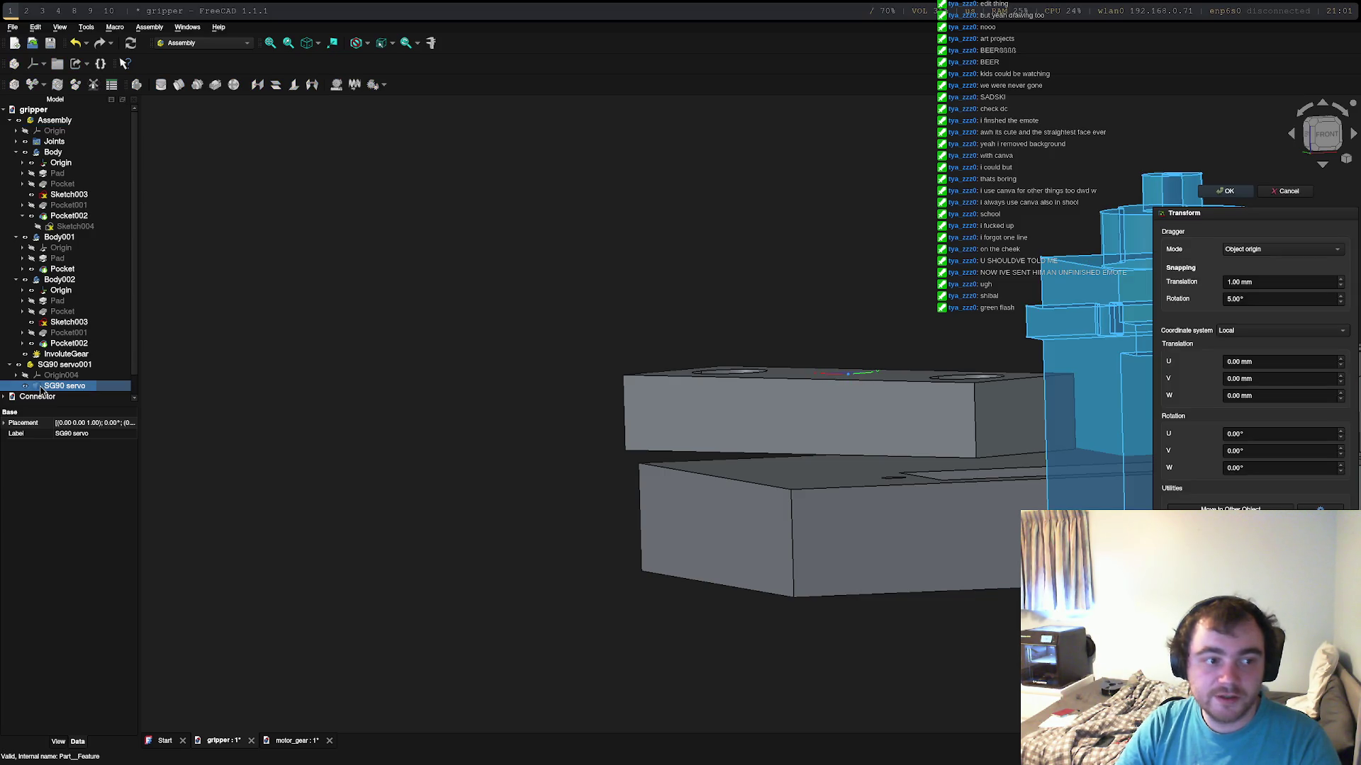
{"action": "left_click_drag", "start_coordinate": [990, 466], "coordinate": [990, 689]}
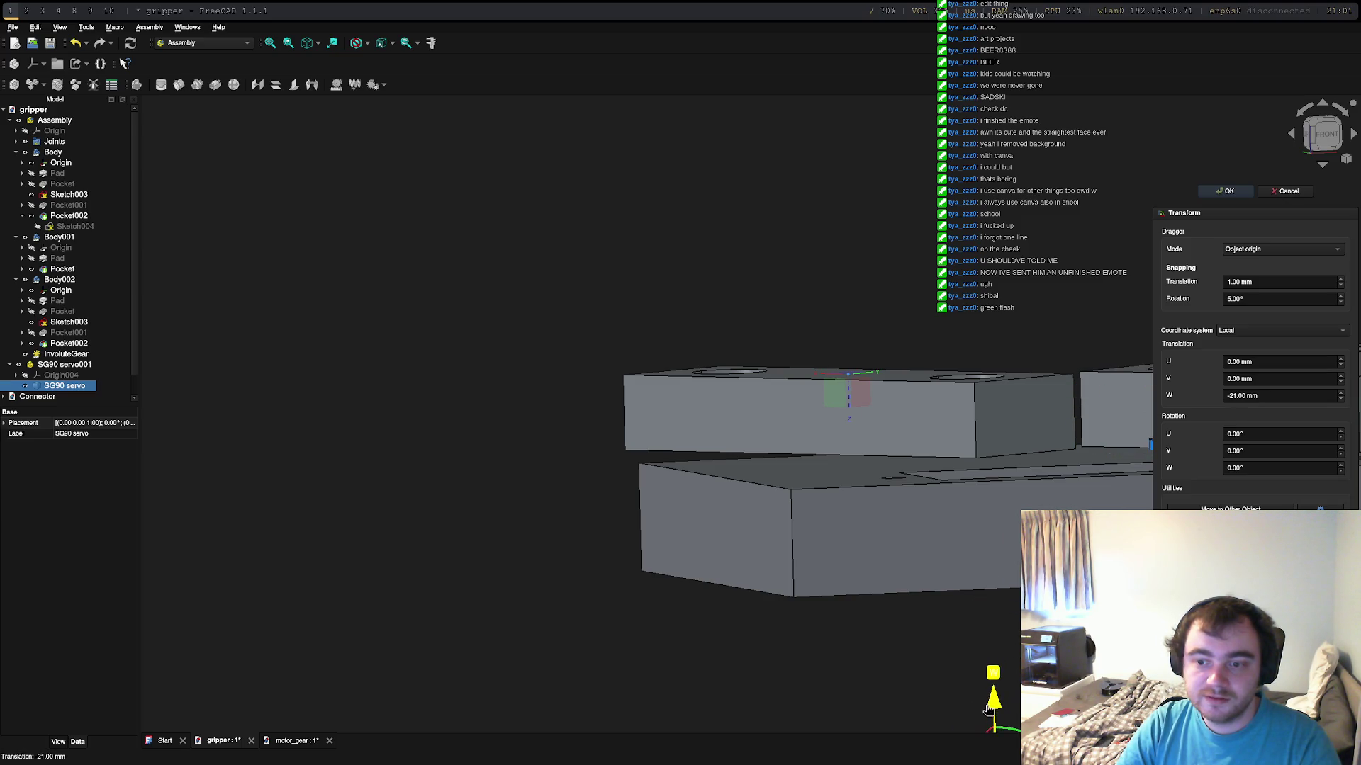
{"action": "middle_click_drag", "start_coordinate": [992, 686], "coordinate": [987, 564]}
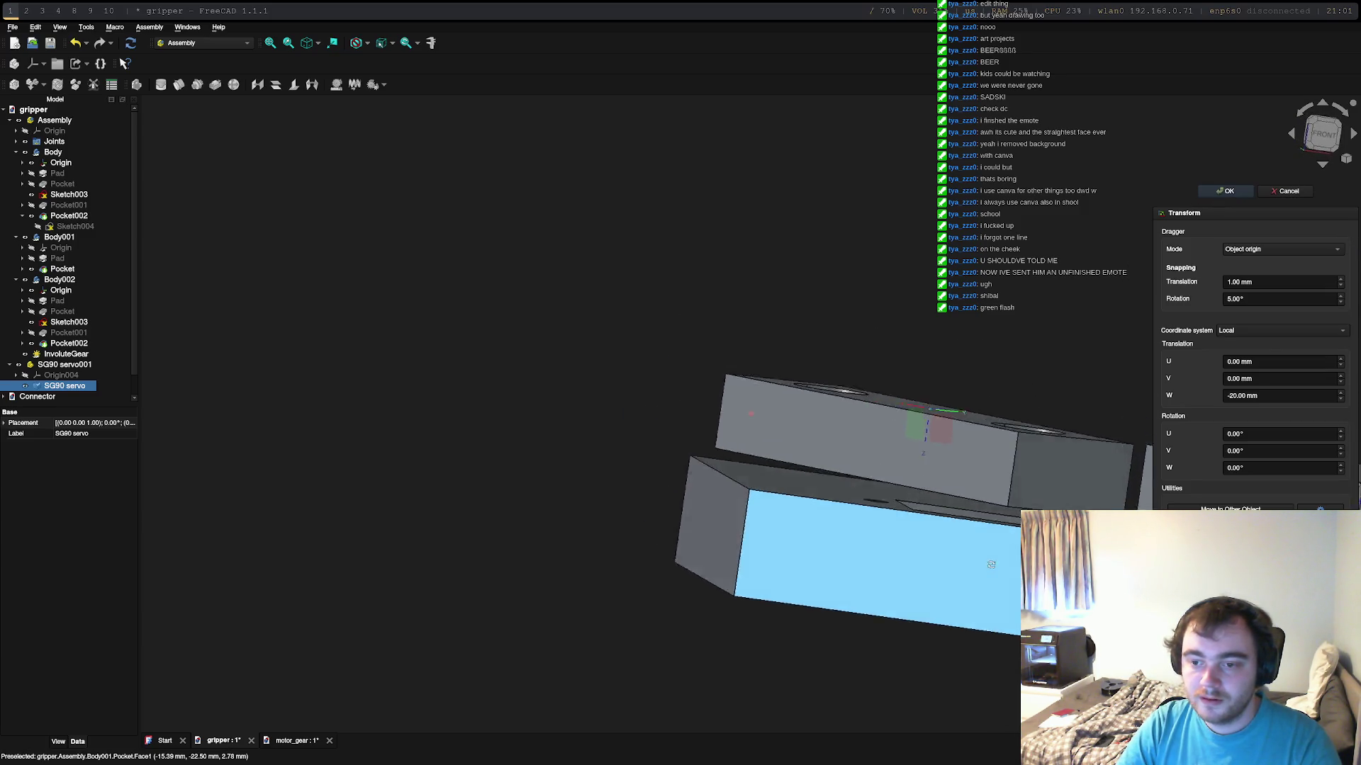
{"action": "scroll", "coordinate": [1007, 602], "scroll_direction": "down", "scroll_amount": 5}
{"action": "mouse_move", "coordinate": [1006, 602]}
{"action": "middle_mouse_down"}
{"action": "mouse_move", "coordinate": [673, 482]}
{"action": "mouse_move", "coordinate": [628, 528]}
{"action": "middle_mouse_up"}
{"action": "scroll", "coordinate": [673, 483], "scroll_direction": "up", "scroll_amount": 5}
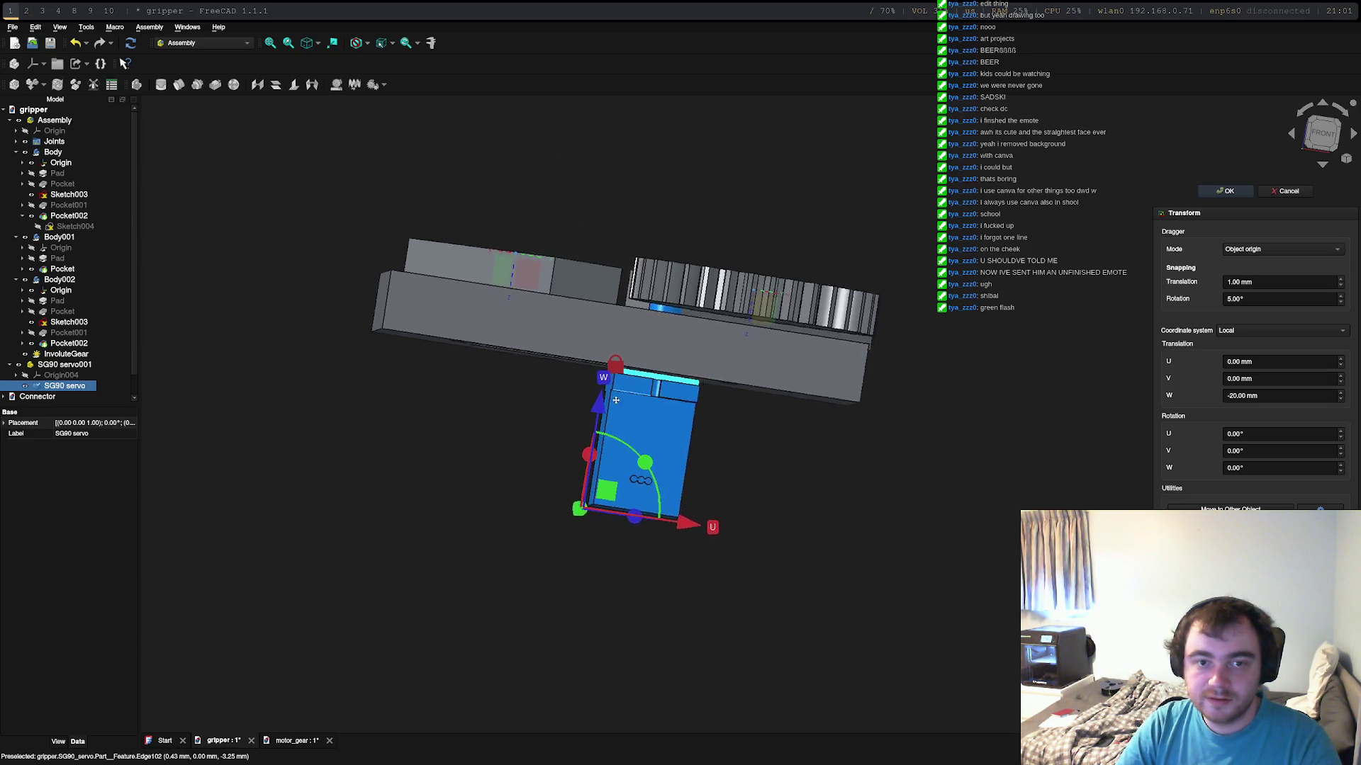
{"action": "key", "text": "2"}
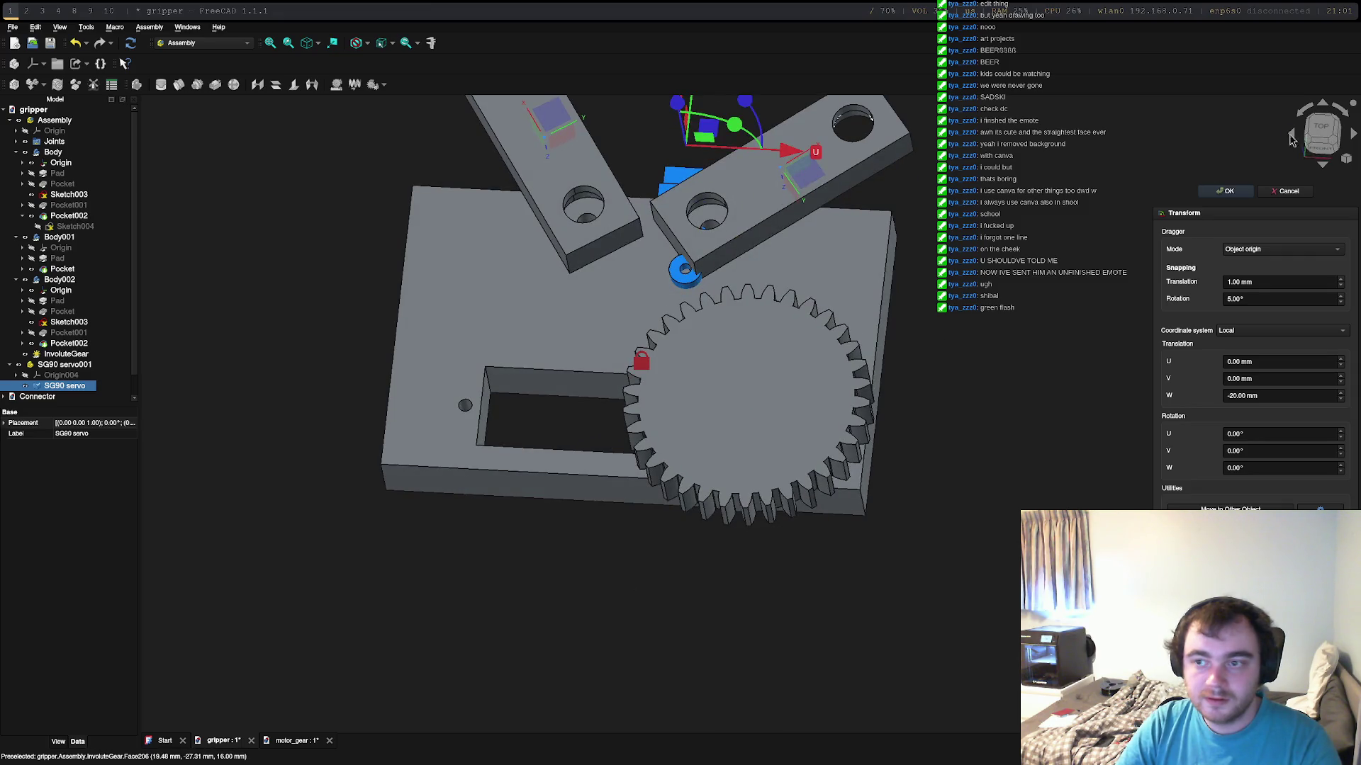
{"action": "scroll", "coordinate": [686, 273], "scroll_direction": "down", "scroll_amount": 5}
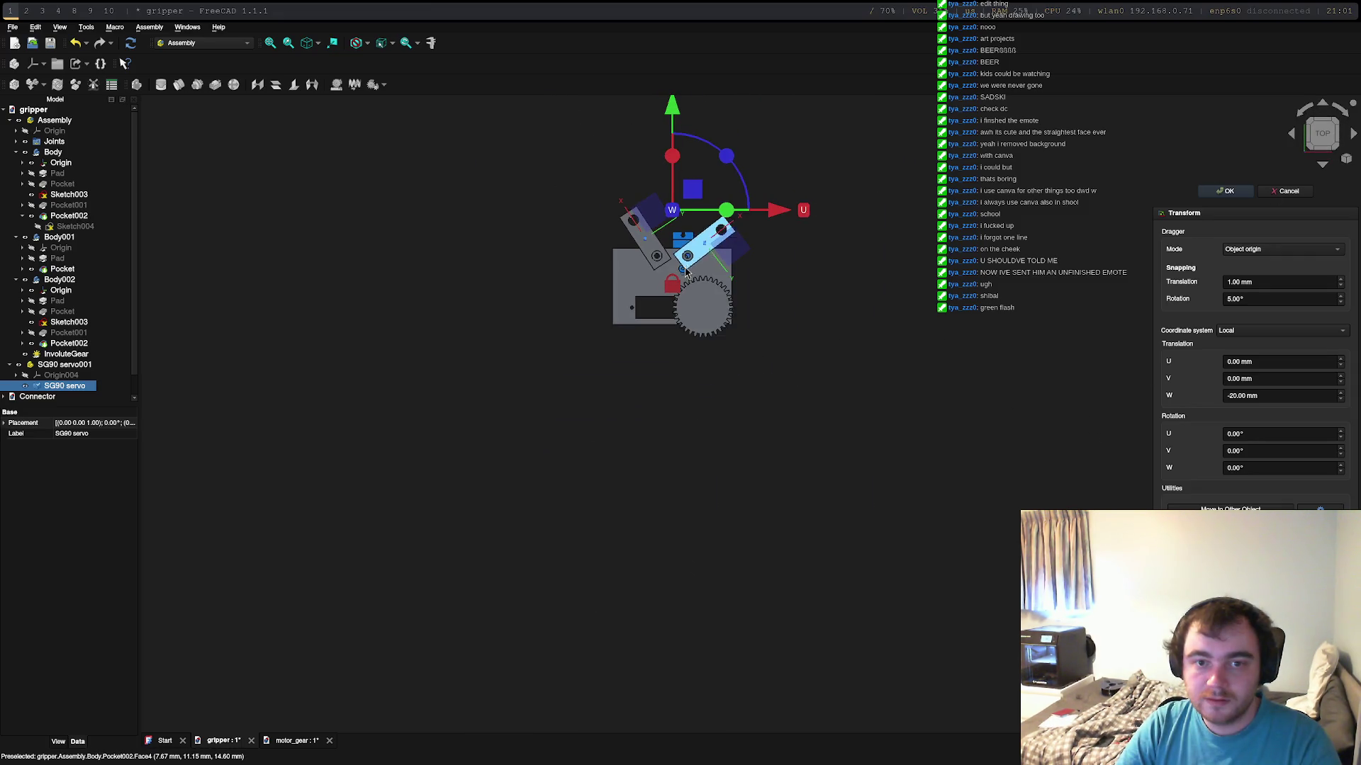
Step: Rotate the servo -90° about W and move it U 20 mm, V 55 mm into the base plate pocket
{"action": "left_click_drag", "start_coordinate": [676, 148], "coordinate": [688, 179]}
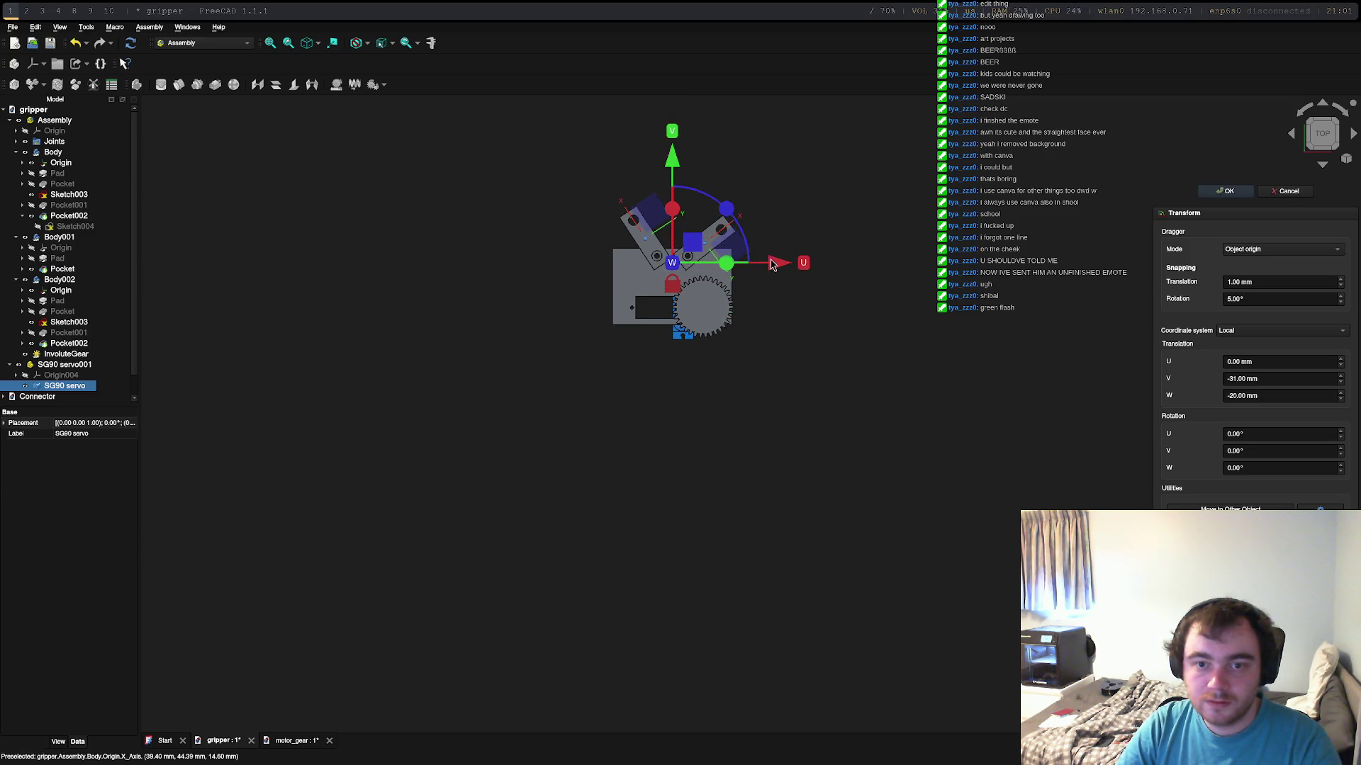
{"action": "mouse_move", "coordinate": [666, 210]}
{"action": "left_mouse_down"}
{"action": "mouse_move", "coordinate": [652, 333]}
{"action": "mouse_move", "coordinate": [666, 327]}
{"action": "left_mouse_up"}
{"action": "left_click_drag", "start_coordinate": [716, 268], "coordinate": [814, 272]}
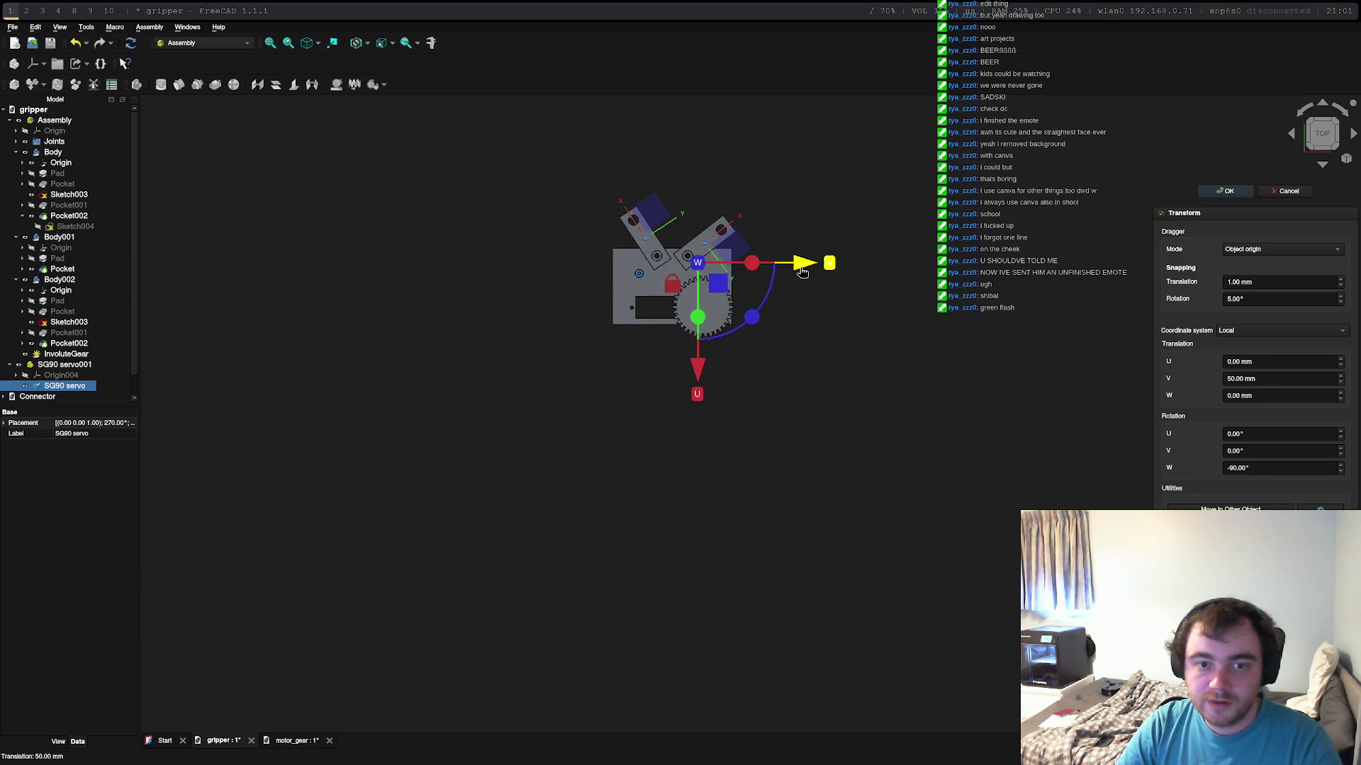
{"action": "left_click_drag", "start_coordinate": [709, 363], "coordinate": [717, 399]}
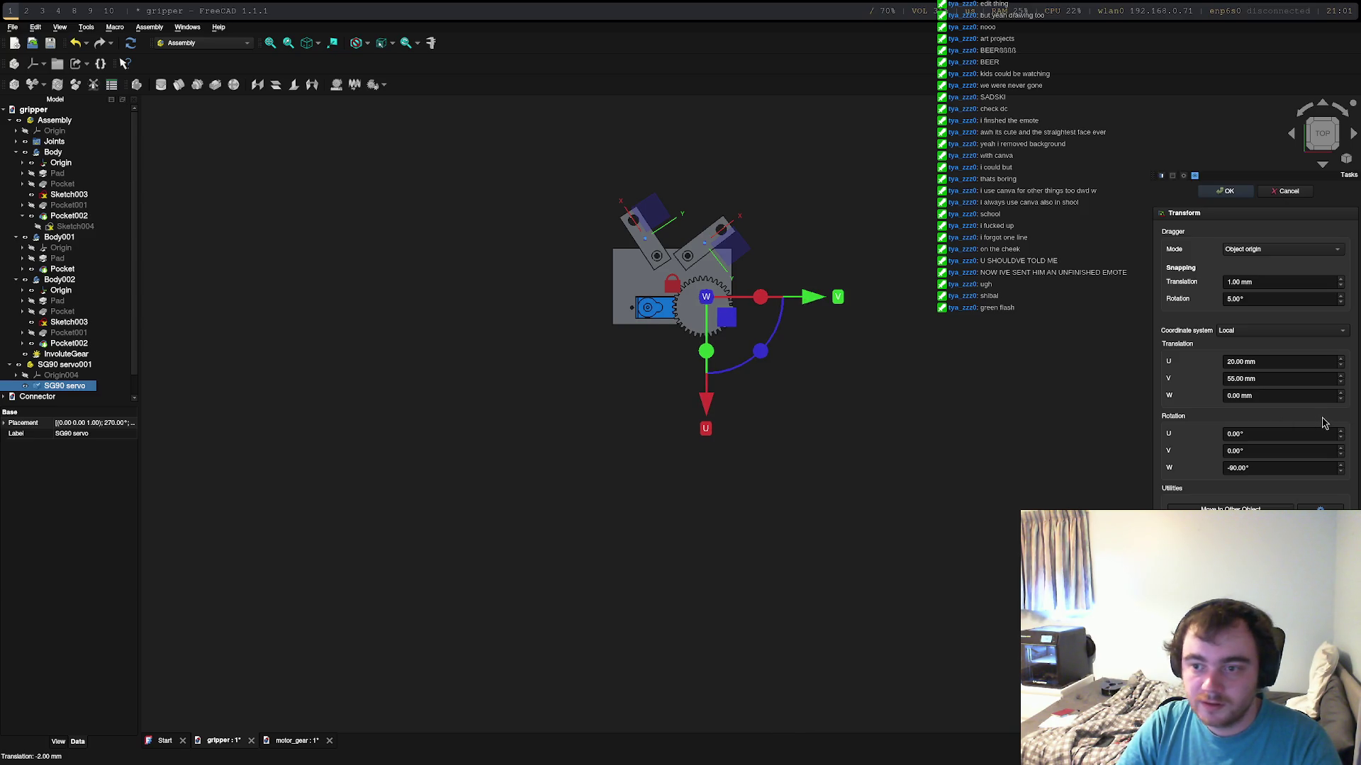
Step: Confirm the servo placement, then reopen its transform and shift it V -1 mm within the pocket
{"action": "left_click", "coordinate": [1228, 191]}
{"action": "scroll", "coordinate": [662, 313], "scroll_direction": "up", "scroll_amount": 10}
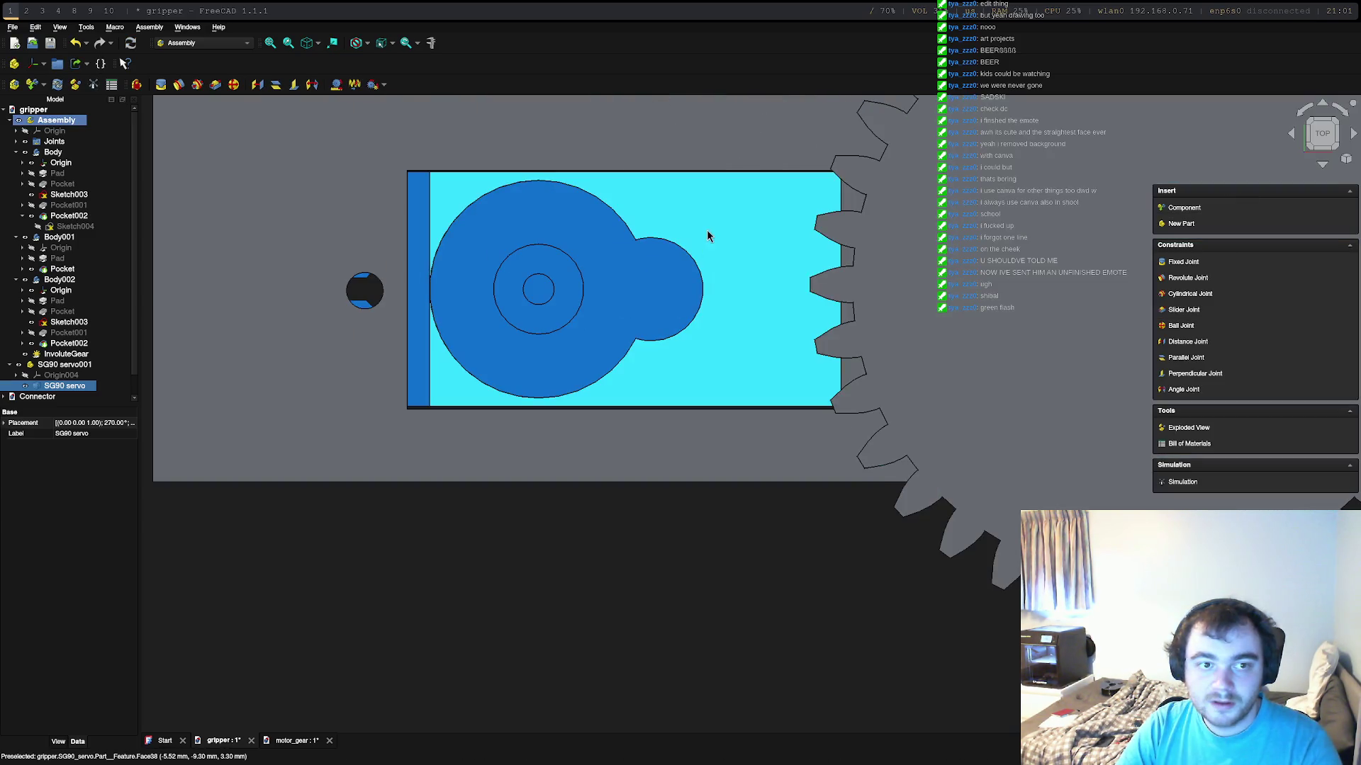
{"action": "scroll", "coordinate": [859, 319], "scroll_direction": "down", "scroll_amount": 2}
{"action": "scroll", "coordinate": [859, 318], "scroll_direction": "down", "scroll_amount": 3}
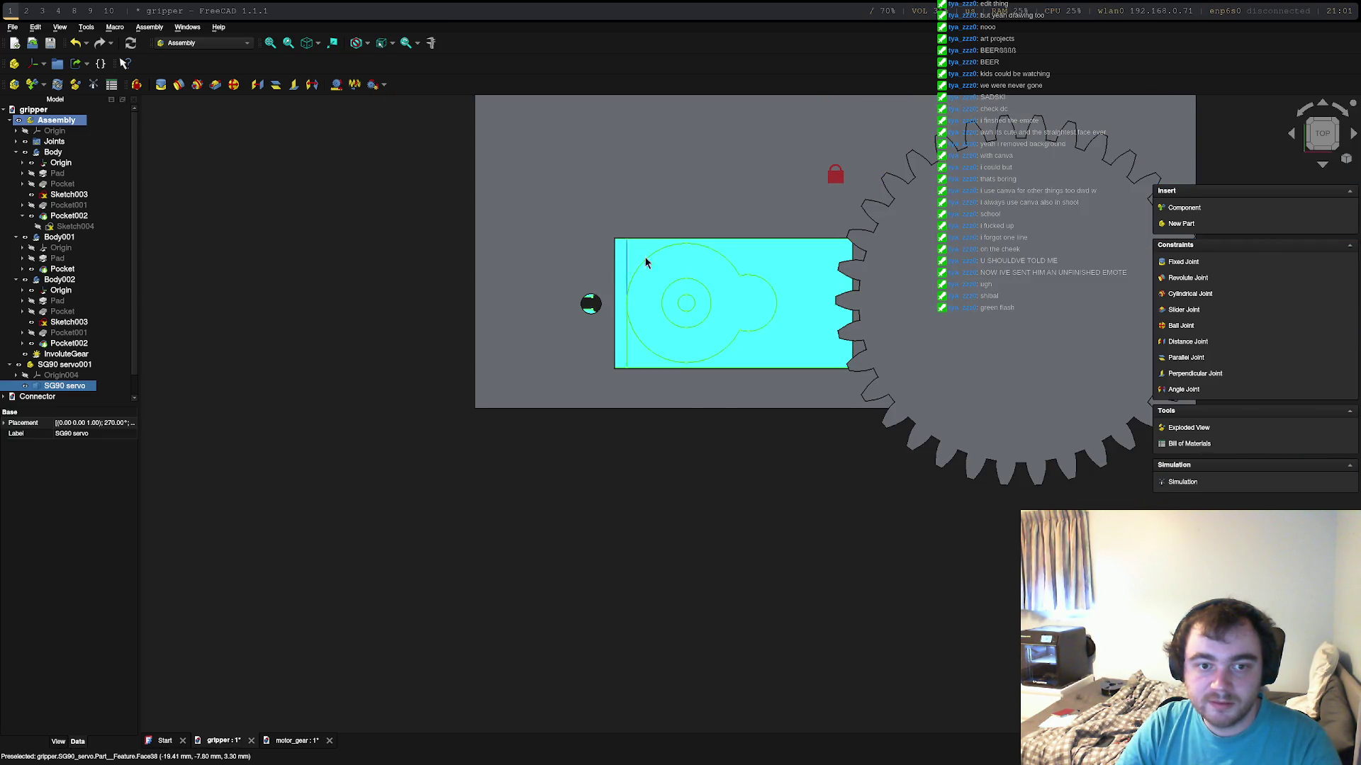
{"action": "left_click", "coordinate": [680, 258]}
{"action": "double_click", "coordinate": [767, 262]}
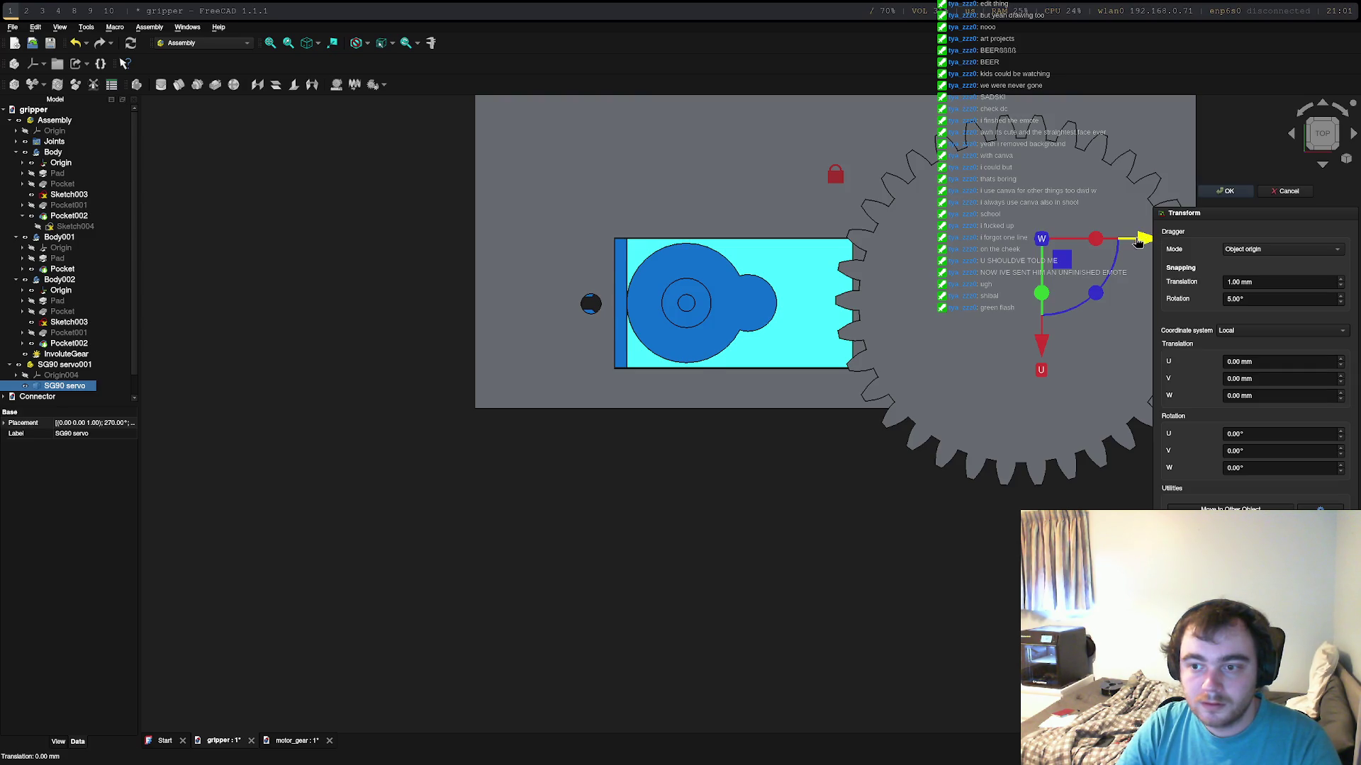
{"action": "left_click_drag", "start_coordinate": [1140, 243], "coordinate": [1129, 242]}
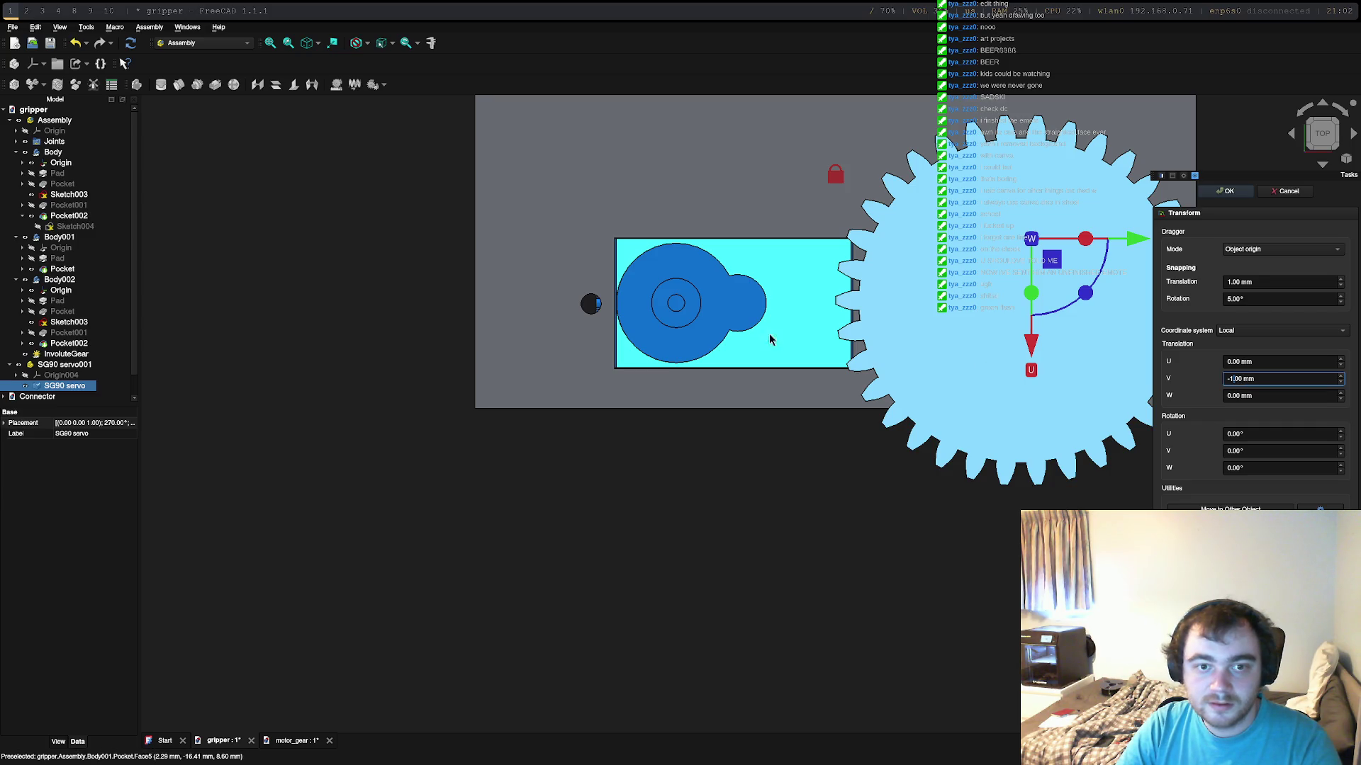
Step: Inspect the servo's fit from several angles, finish the placement edit and select the InvoluteGear
{"action": "mouse_move", "coordinate": [732, 307]}
{"action": "middle_mouse_down"}
{"action": "mouse_move", "coordinate": [767, 186]}
{"action": "mouse_move", "coordinate": [728, 220]}
{"action": "middle_mouse_up"}
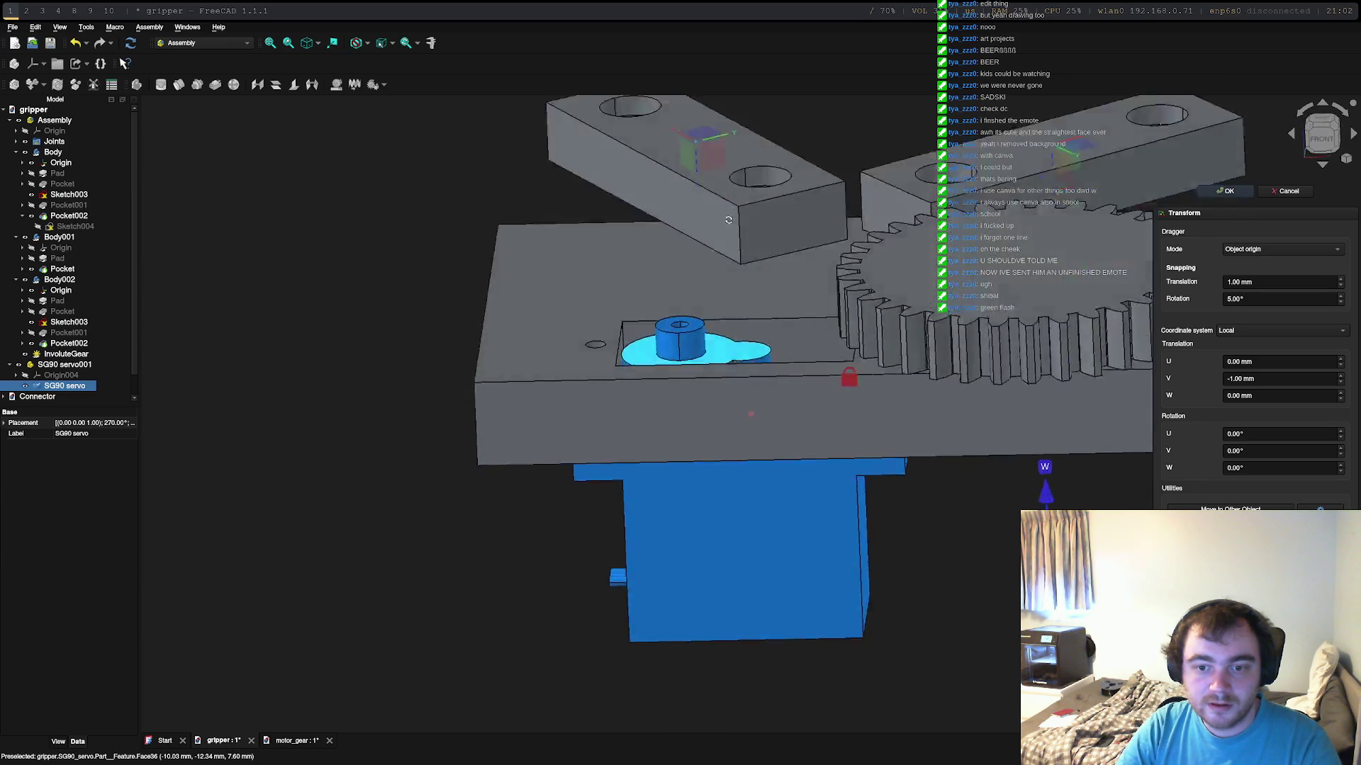
{"action": "mouse_move", "coordinate": [729, 220]}
{"action": "middle_mouse_down"}
{"action": "mouse_move", "coordinate": [710, 308]}
{"action": "mouse_move", "coordinate": [733, 306]}
{"action": "middle_mouse_up"}
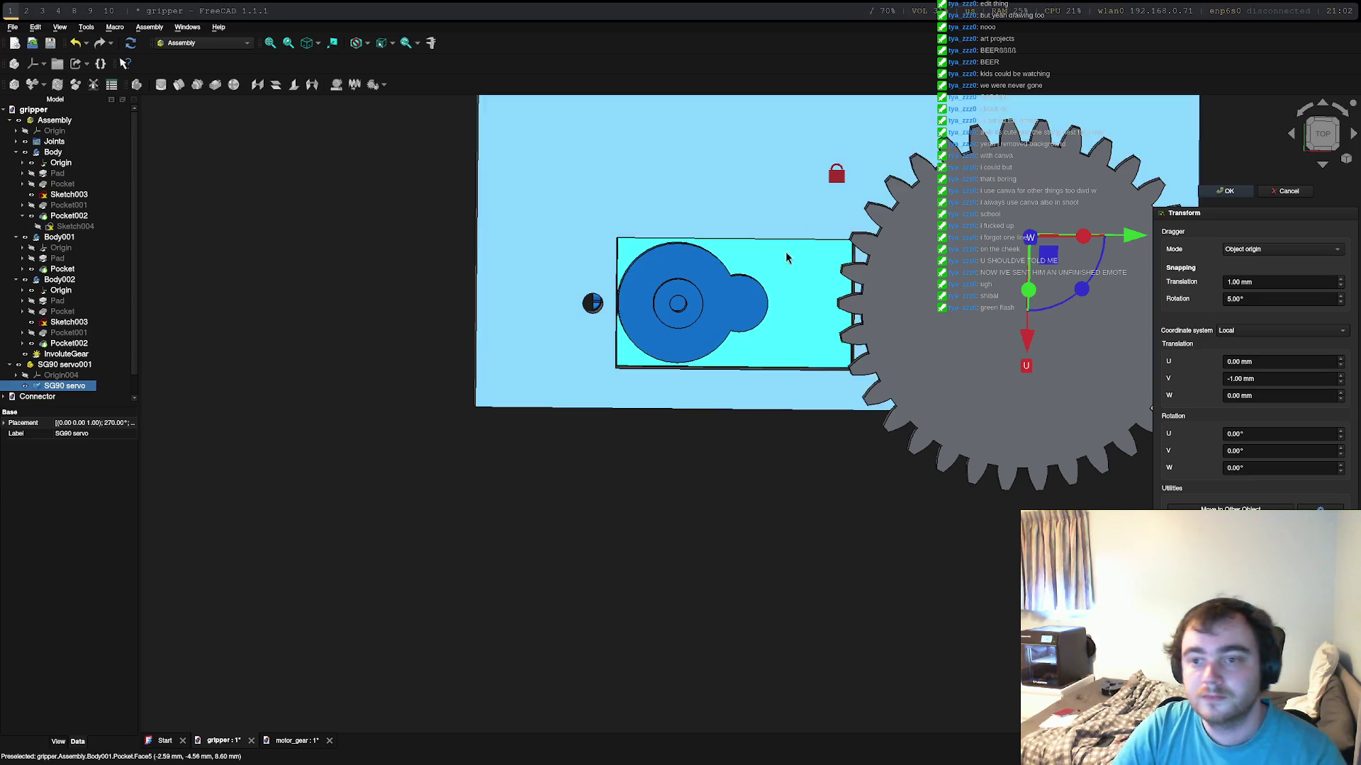
{"action": "mouse_move", "coordinate": [897, 510]}
{"action": "middle_mouse_down"}
{"action": "mouse_move", "coordinate": [898, 308]}
{"action": "mouse_move", "coordinate": [925, 265]}
{"action": "middle_mouse_up"}
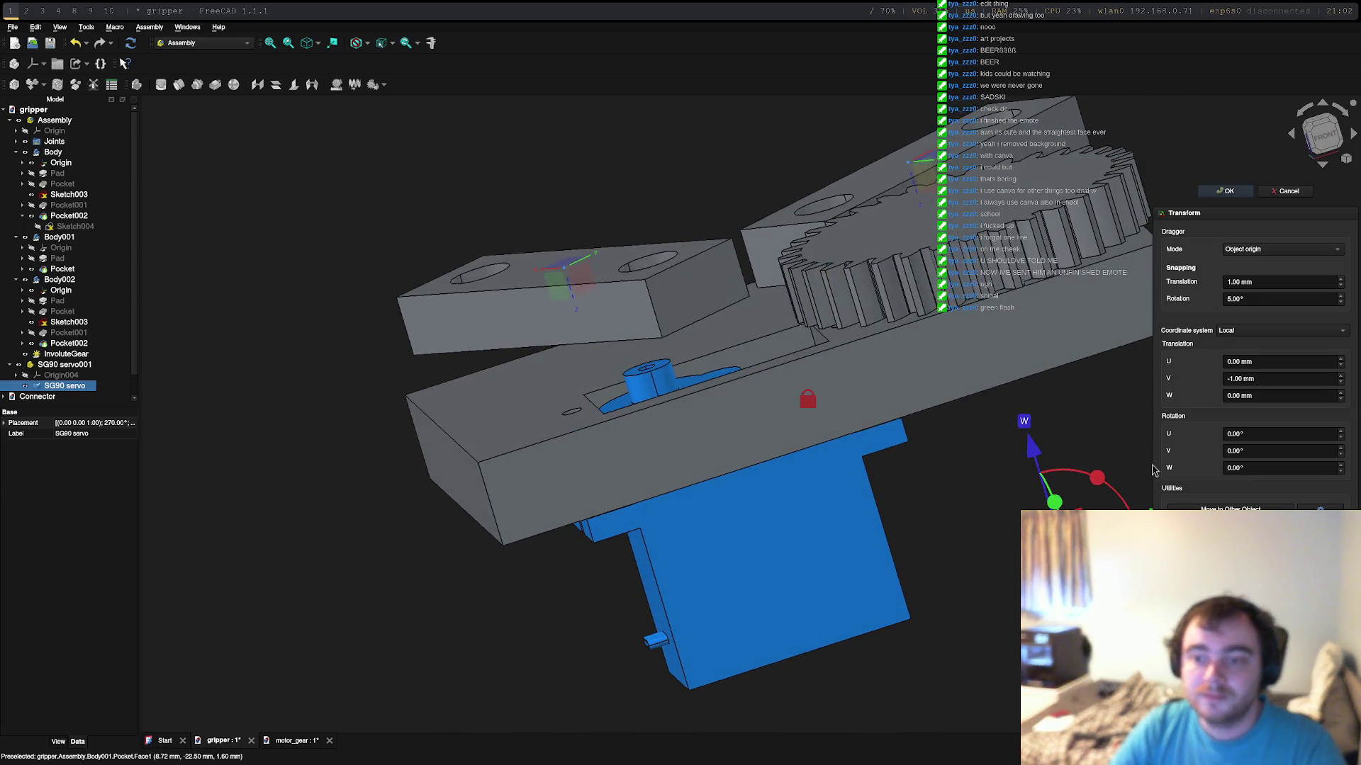
{"action": "left_click", "coordinate": [1224, 191]}
{"action": "mouse_move", "coordinate": [850, 382]}
{"action": "middle_mouse_down"}
{"action": "mouse_move", "coordinate": [774, 515]}
{"action": "mouse_move", "coordinate": [647, 384]}
{"action": "mouse_move", "coordinate": [738, 313]}
{"action": "mouse_move", "coordinate": [801, 641]}
{"action": "mouse_move", "coordinate": [839, 599]}
{"action": "mouse_move", "coordinate": [847, 628]}
{"action": "middle_mouse_up"}
{"action": "left_click", "coordinate": [888, 326]}
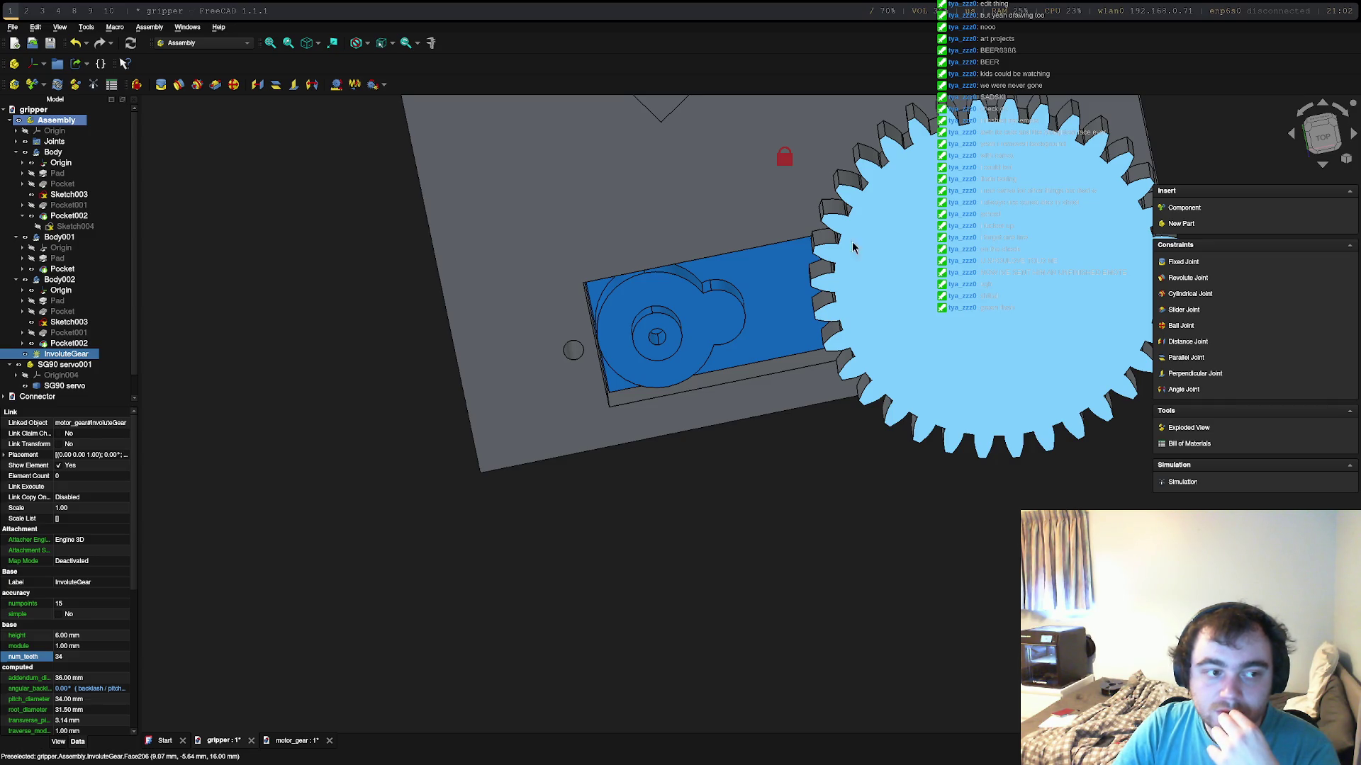
Step: Start Insert Component and add a second InvoluteGear copy from the motor_gear file
{"action": "right_click", "coordinate": [64, 359]}
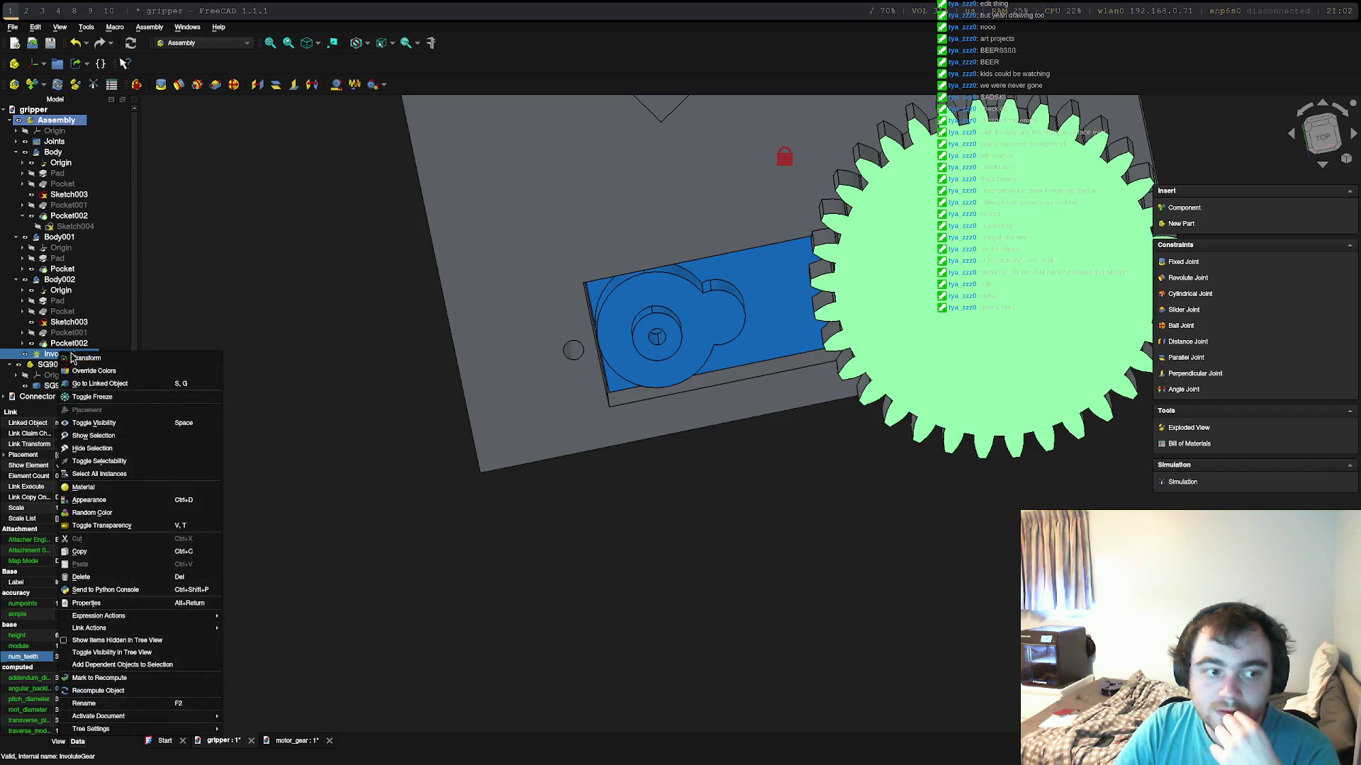
{"action": "left_click", "coordinate": [47, 362]}
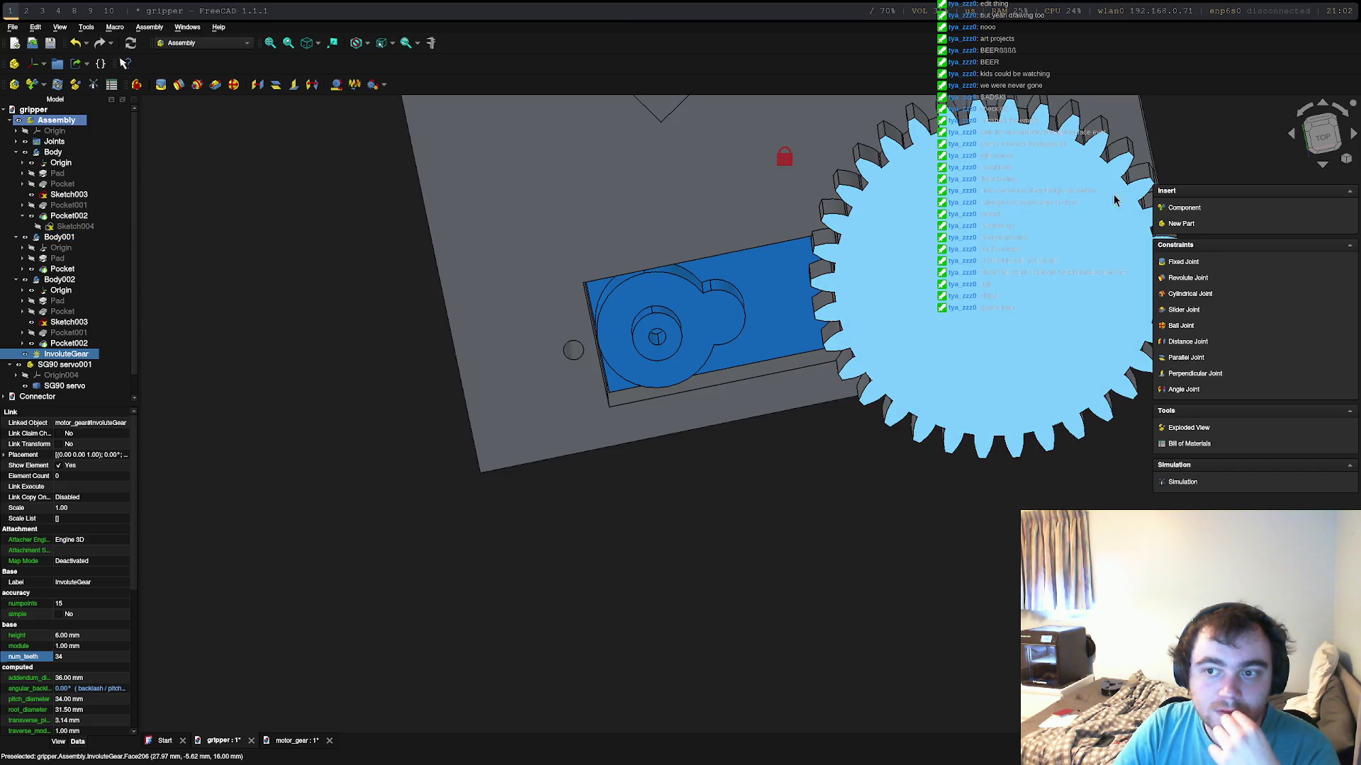
{"action": "left_click", "coordinate": [1183, 207]}
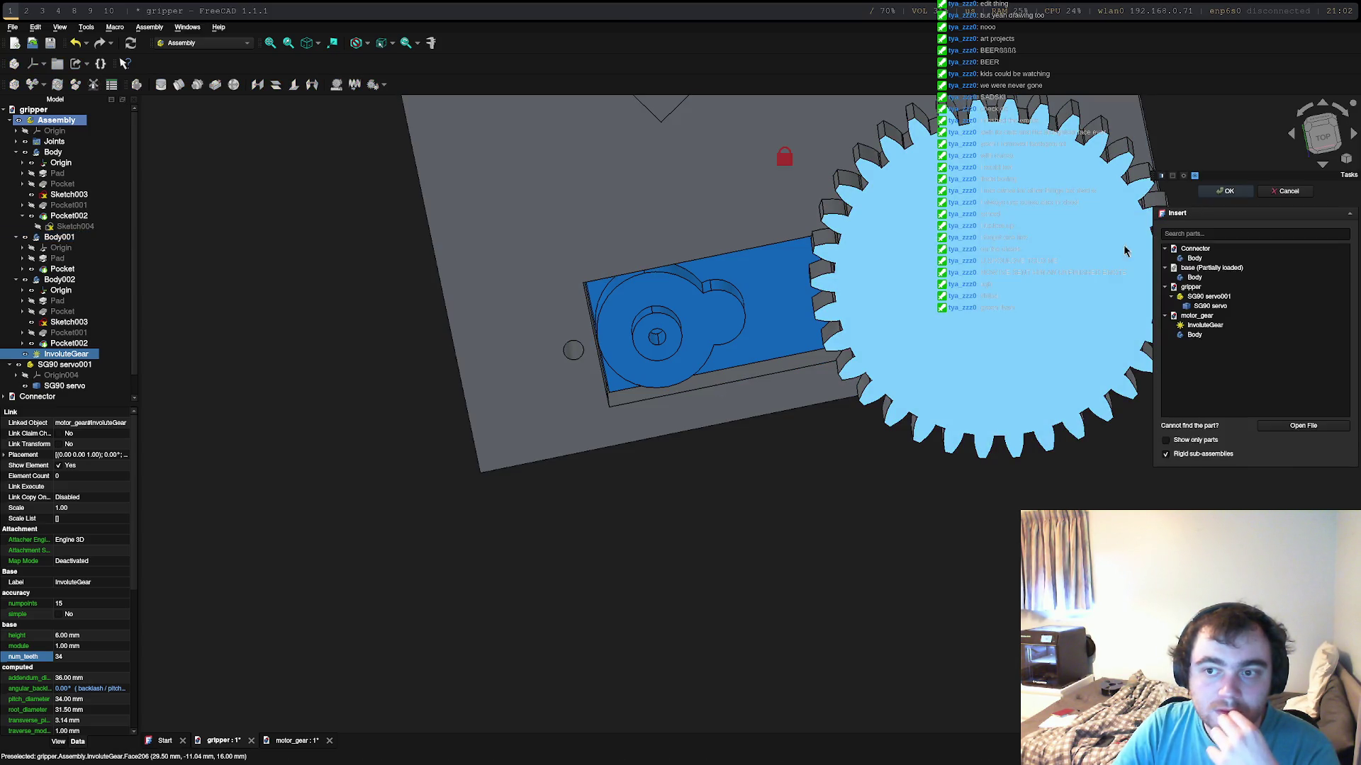
{"action": "left_click", "coordinate": [1202, 317]}
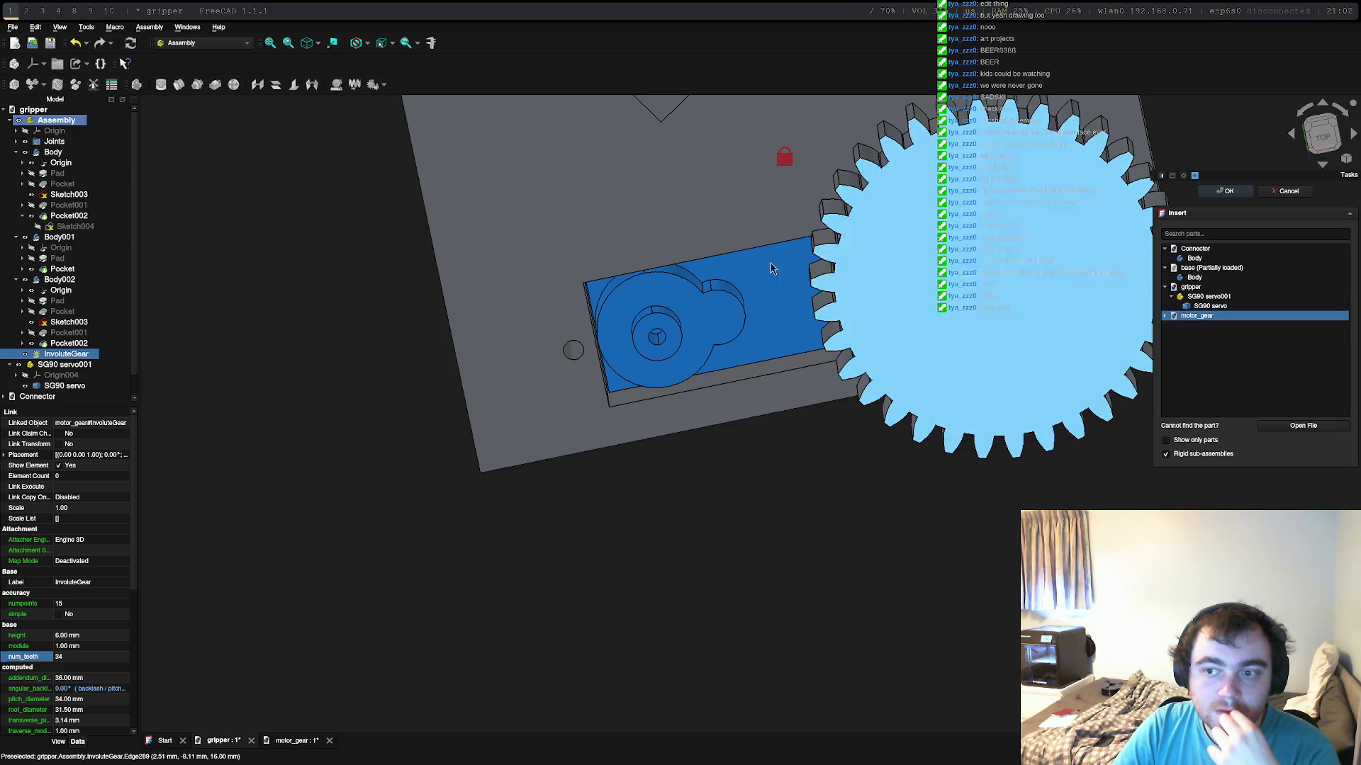
{"action": "scroll", "coordinate": [782, 321], "scroll_direction": "down", "scroll_amount": 5}
{"action": "scroll", "coordinate": [872, 304], "scroll_direction": "up", "scroll_amount": 3}
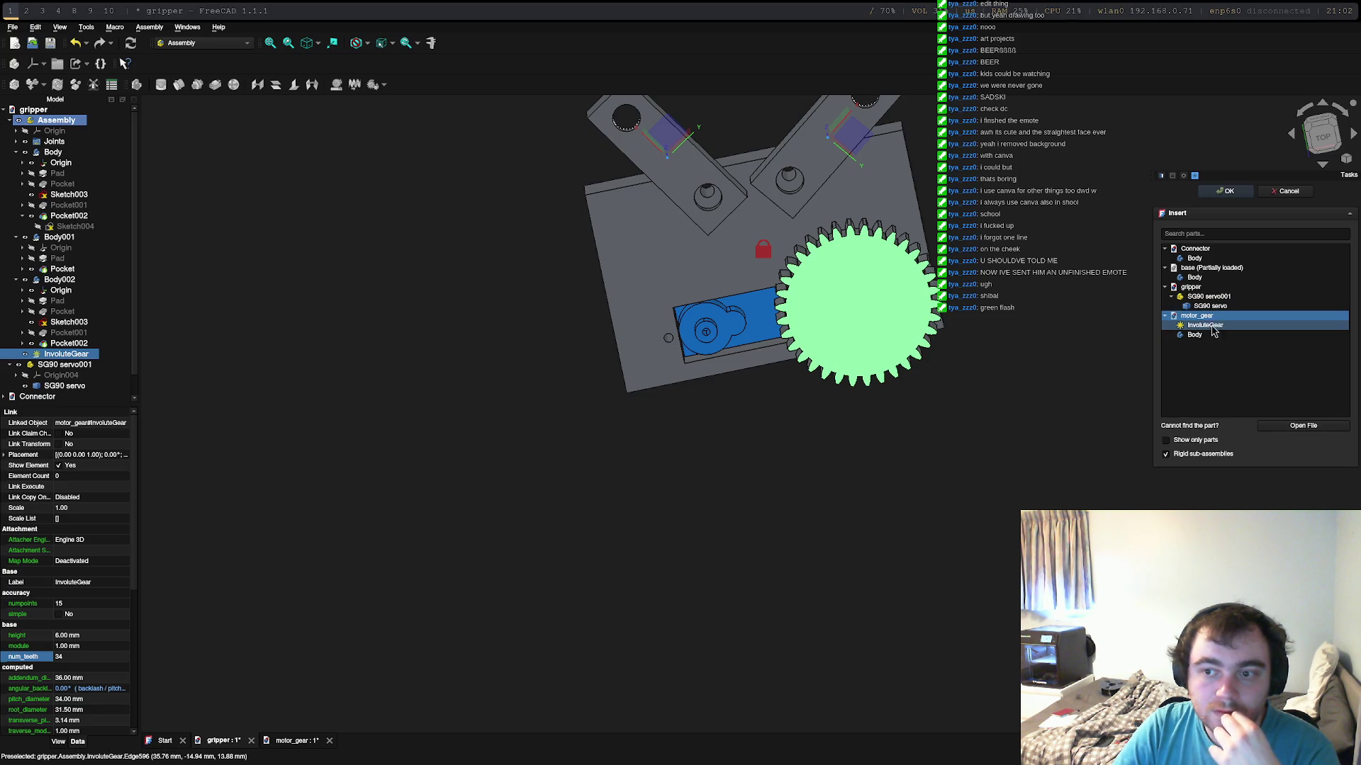
{"action": "left_click", "coordinate": [1204, 323]}
Step: View the inserted gear copy from above over the servo pocket, then cancel placing it
{"action": "left_click_drag", "start_coordinate": [840, 236], "coordinate": [792, 256]}
{"action": "key", "text": "1"}
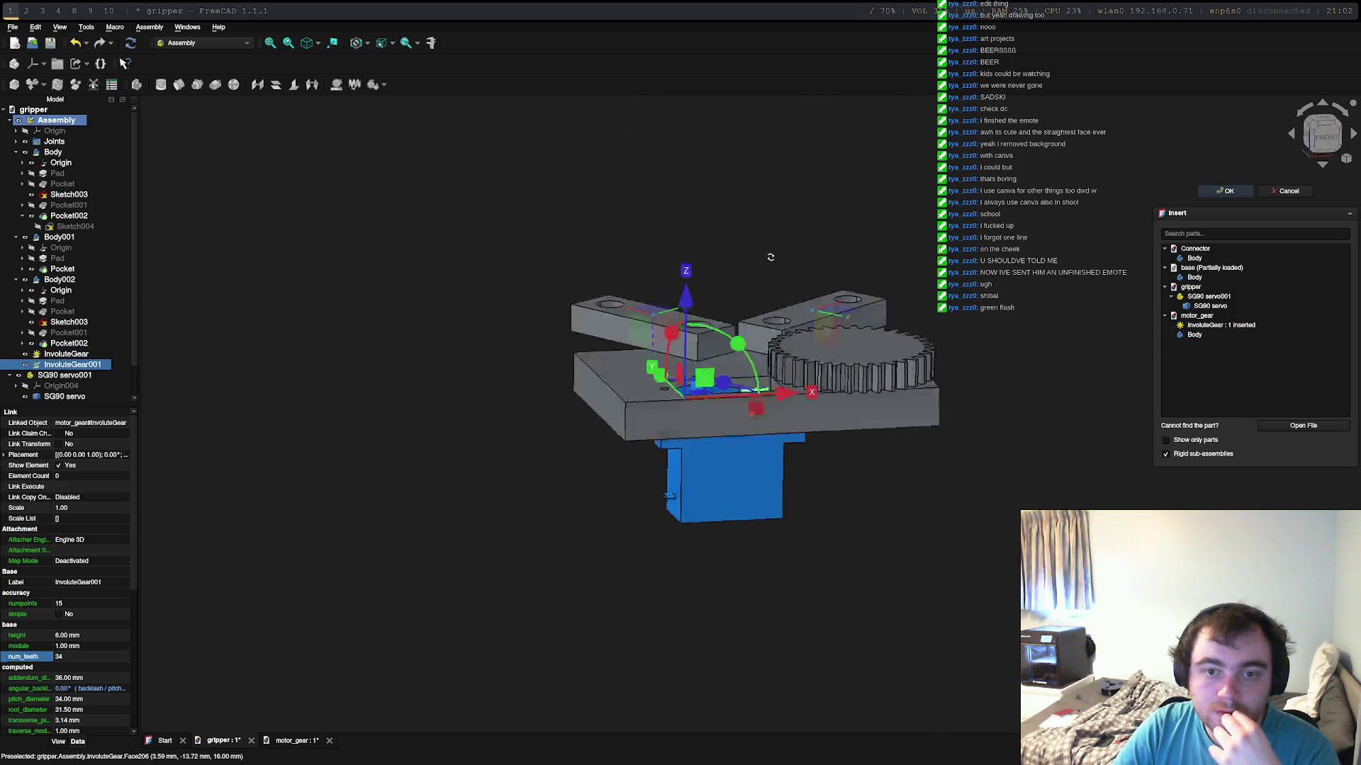
{"action": "mouse_move", "coordinate": [749, 548]}
{"action": "middle_mouse_down"}
{"action": "mouse_move", "coordinate": [764, 579]}
{"action": "mouse_move", "coordinate": [716, 550]}
{"action": "mouse_move", "coordinate": [720, 425]}
{"action": "mouse_move", "coordinate": [694, 439]}
{"action": "middle_mouse_up"}
{"action": "scroll", "coordinate": [720, 426], "scroll_direction": "up", "scroll_amount": 5}
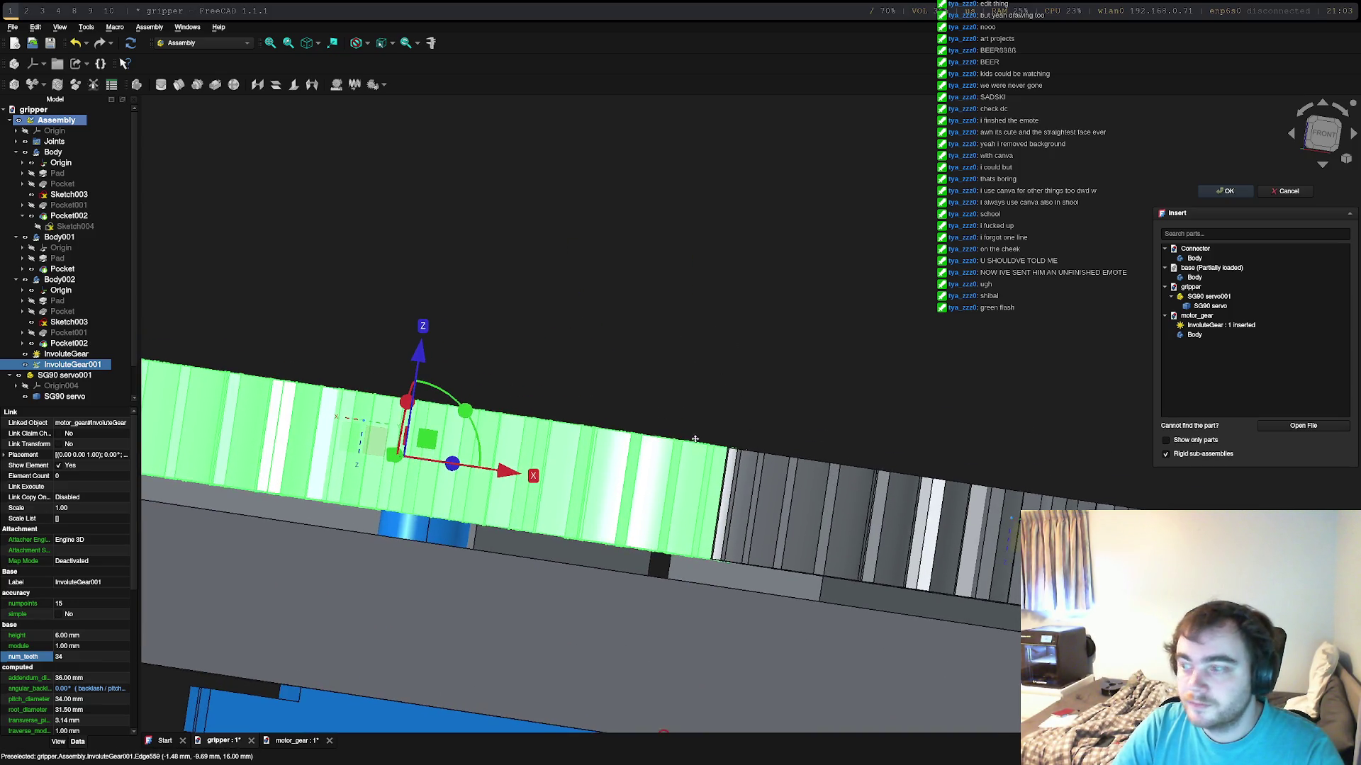
{"action": "scroll", "coordinate": [705, 401], "scroll_direction": "down", "scroll_amount": 3}
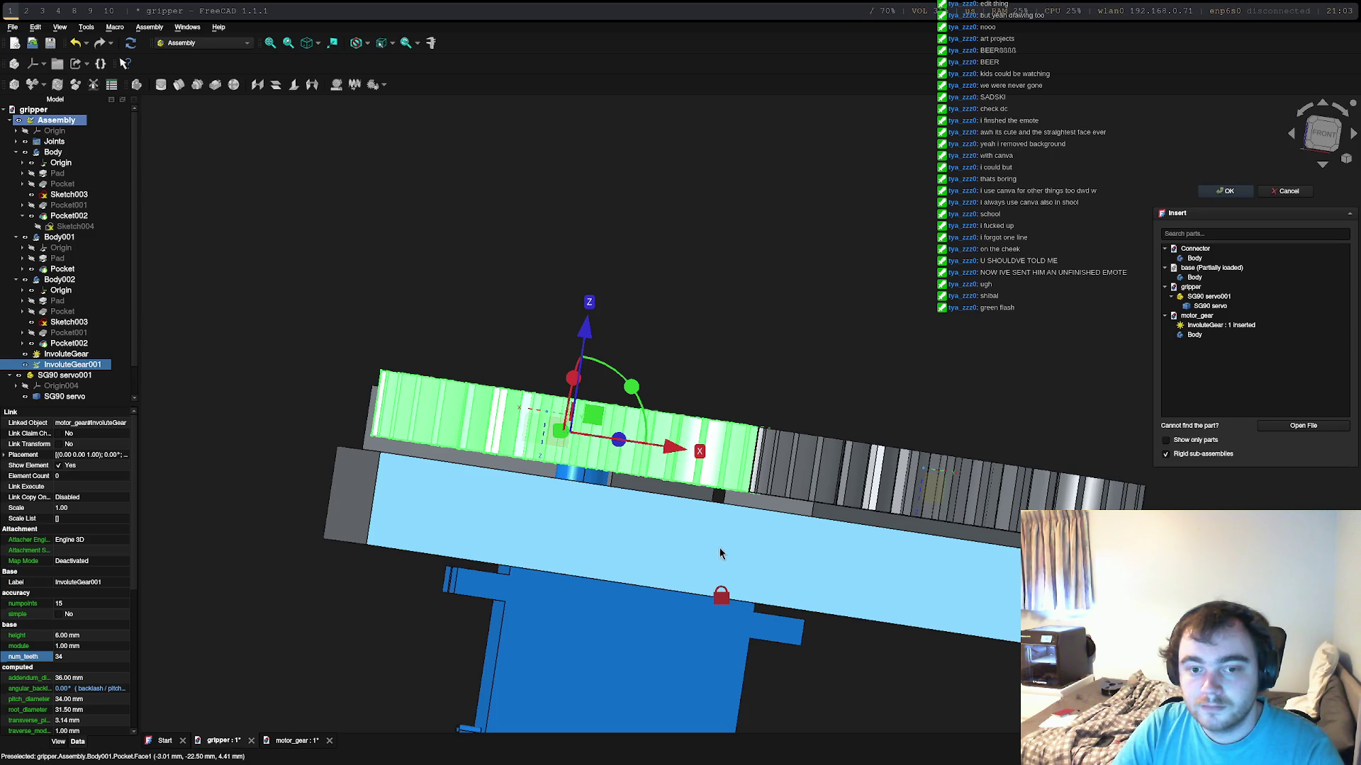
{"action": "middle_click_drag", "start_coordinate": [719, 549], "coordinate": [667, 602]}
{"action": "middle_click_drag", "start_coordinate": [713, 462], "coordinate": [673, 570]}
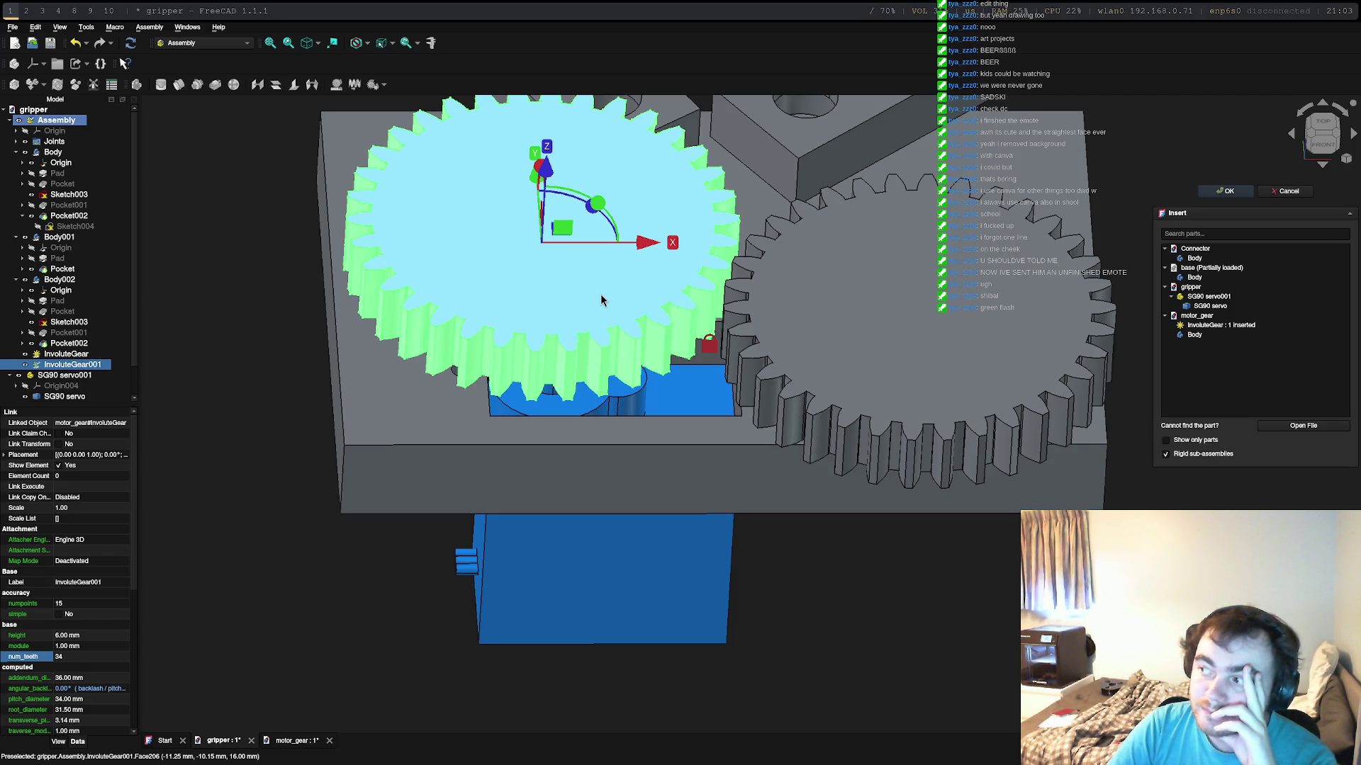
{"action": "right_click", "coordinate": [601, 295]}
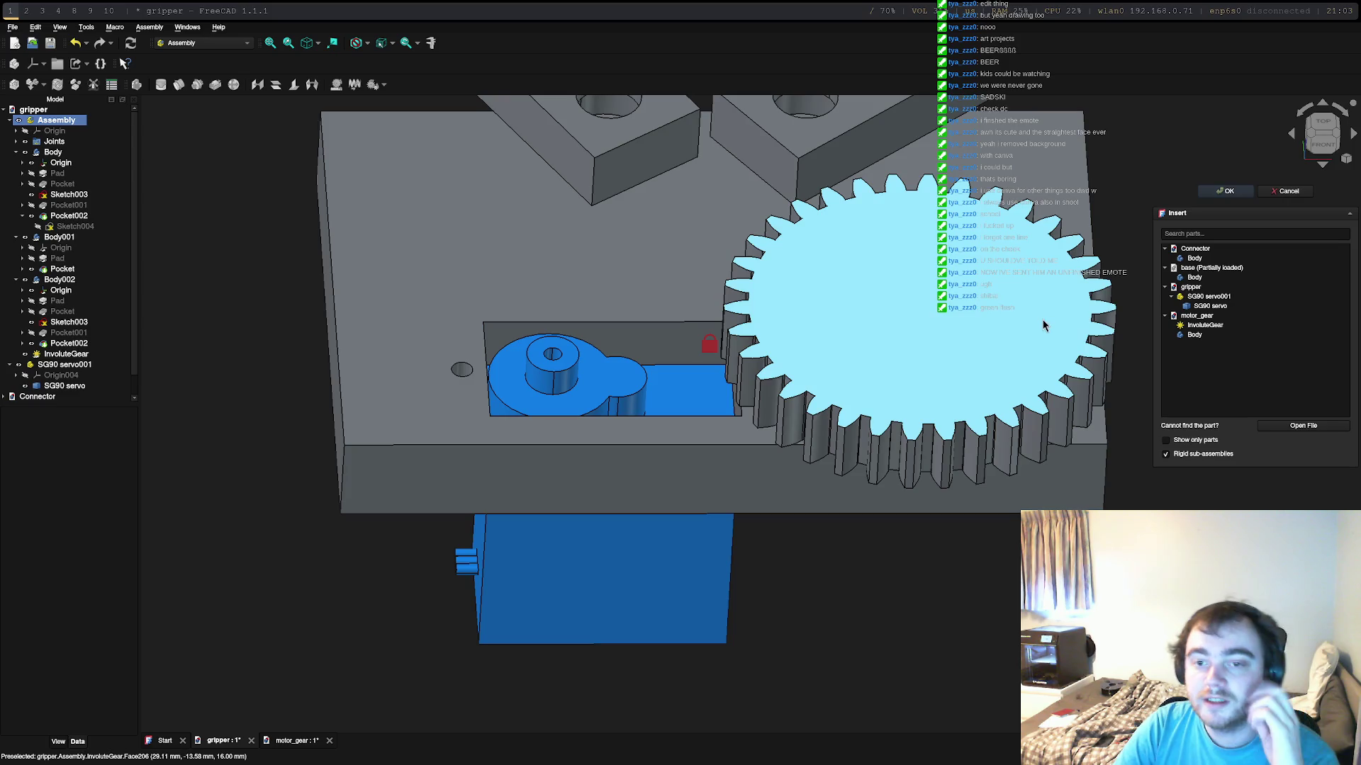
Step: Dismiss the gear's context menu and open the motor_gear document on its own from the tree
{"action": "left_click", "coordinate": [991, 318]}
{"action": "right_click", "coordinate": [991, 317]}
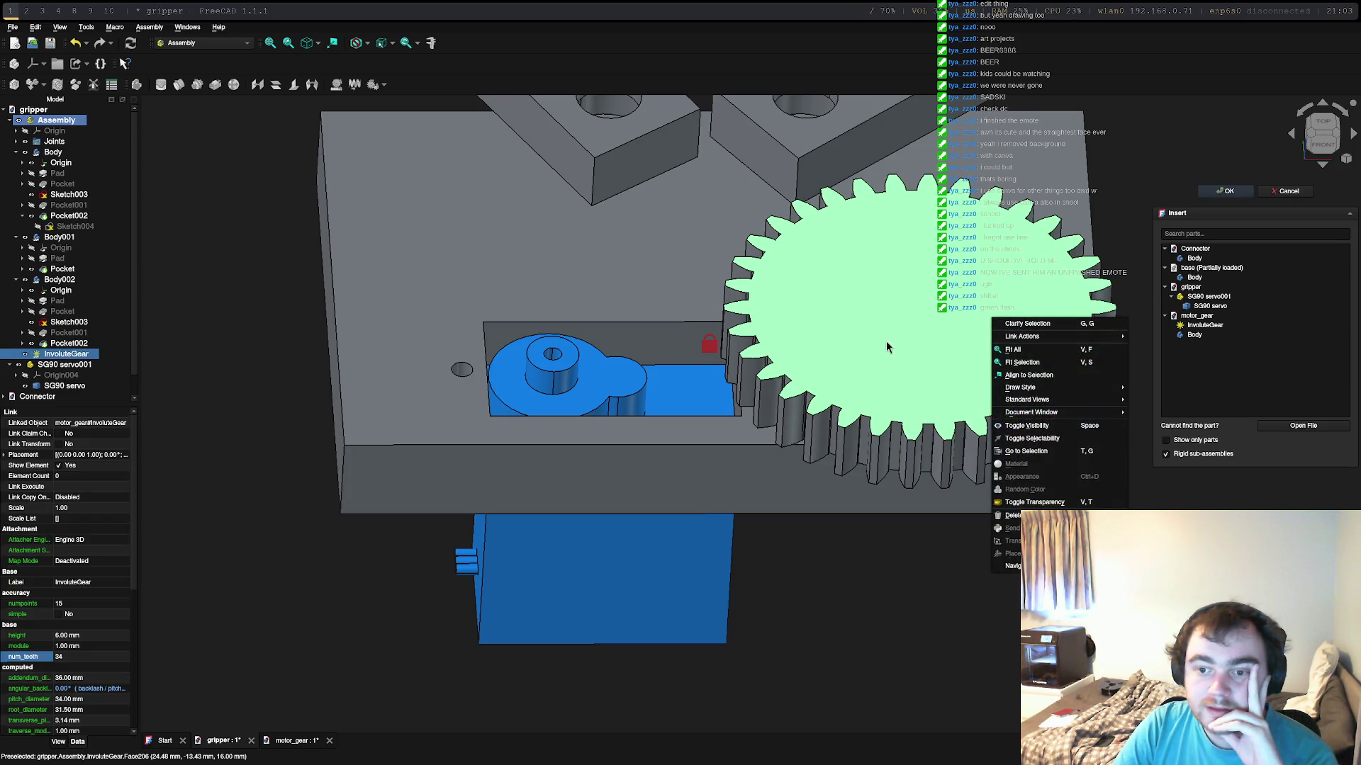
{"action": "left_click", "coordinate": [903, 306]}
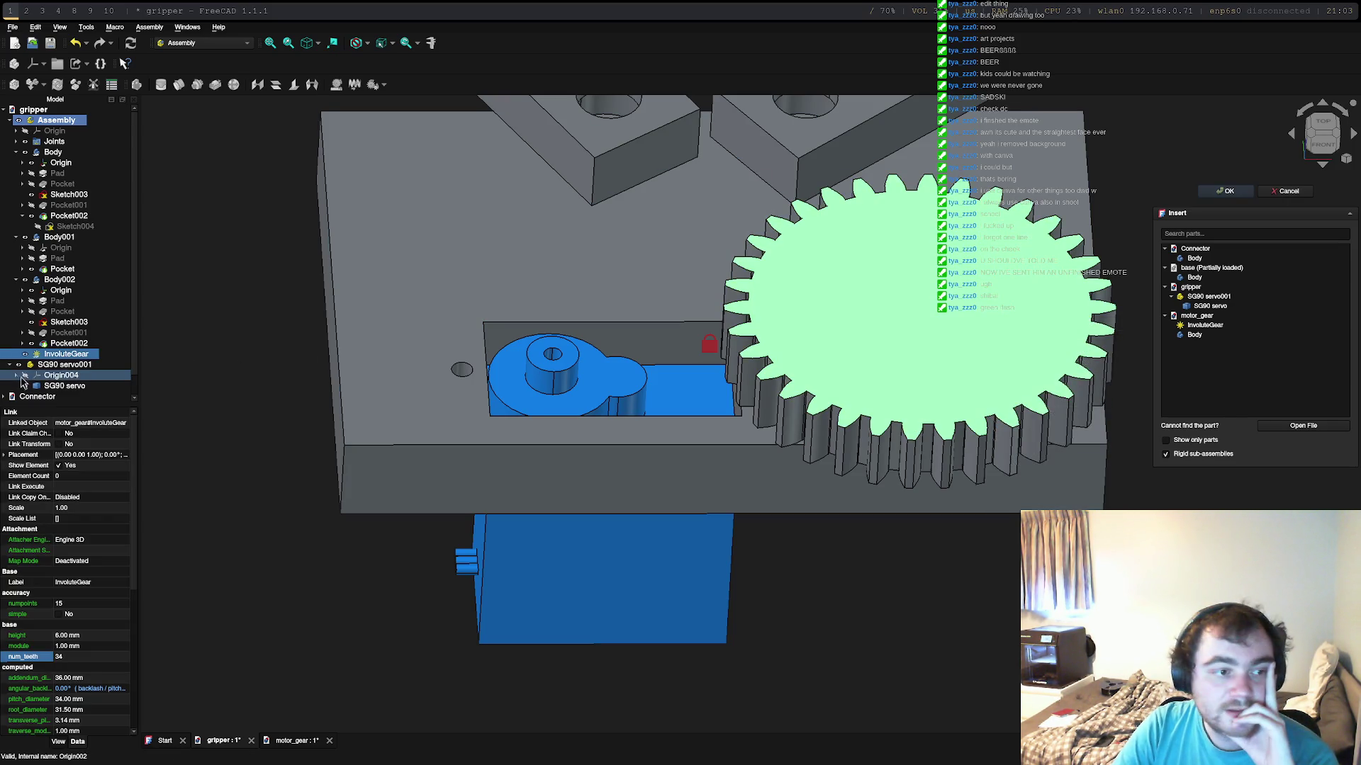
{"action": "scroll", "coordinate": [42, 383], "scroll_direction": "down", "scroll_amount": 1}
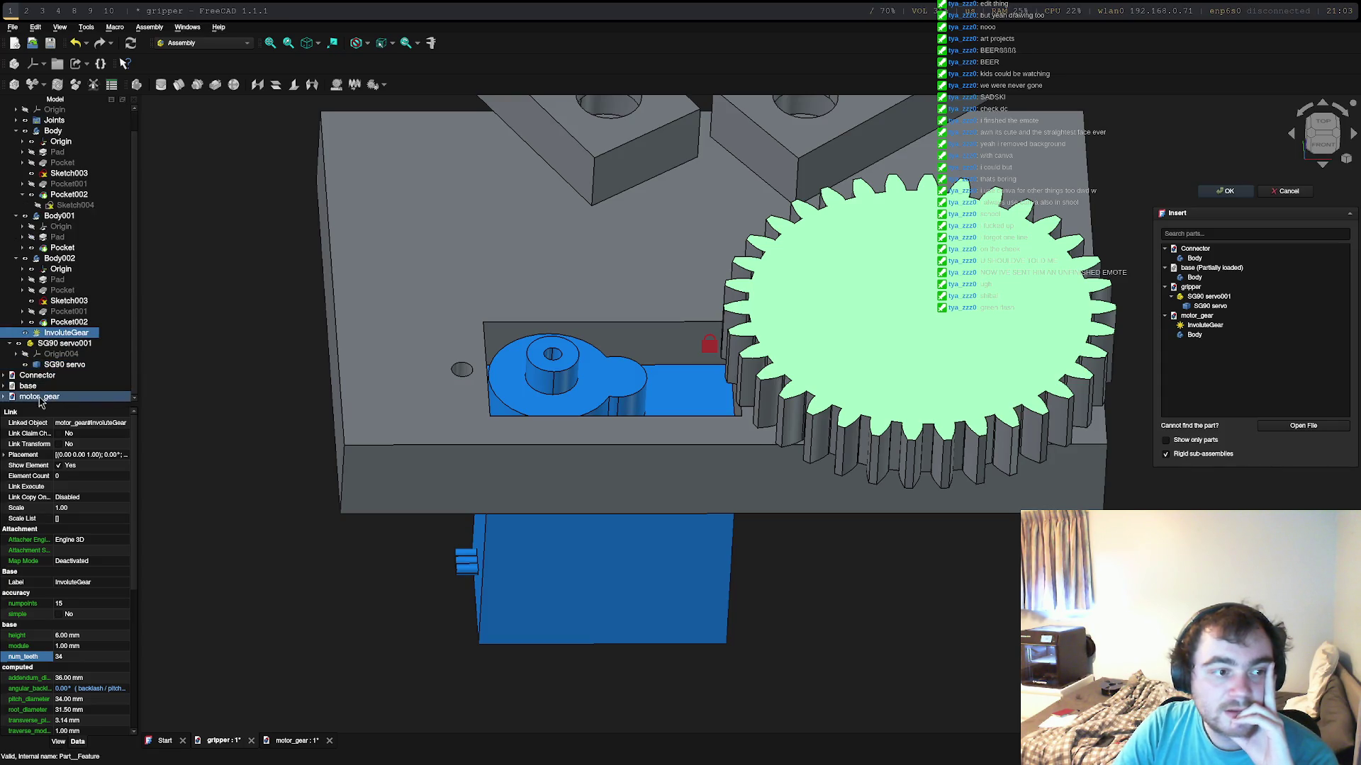
{"action": "left_click", "coordinate": [6, 397]}
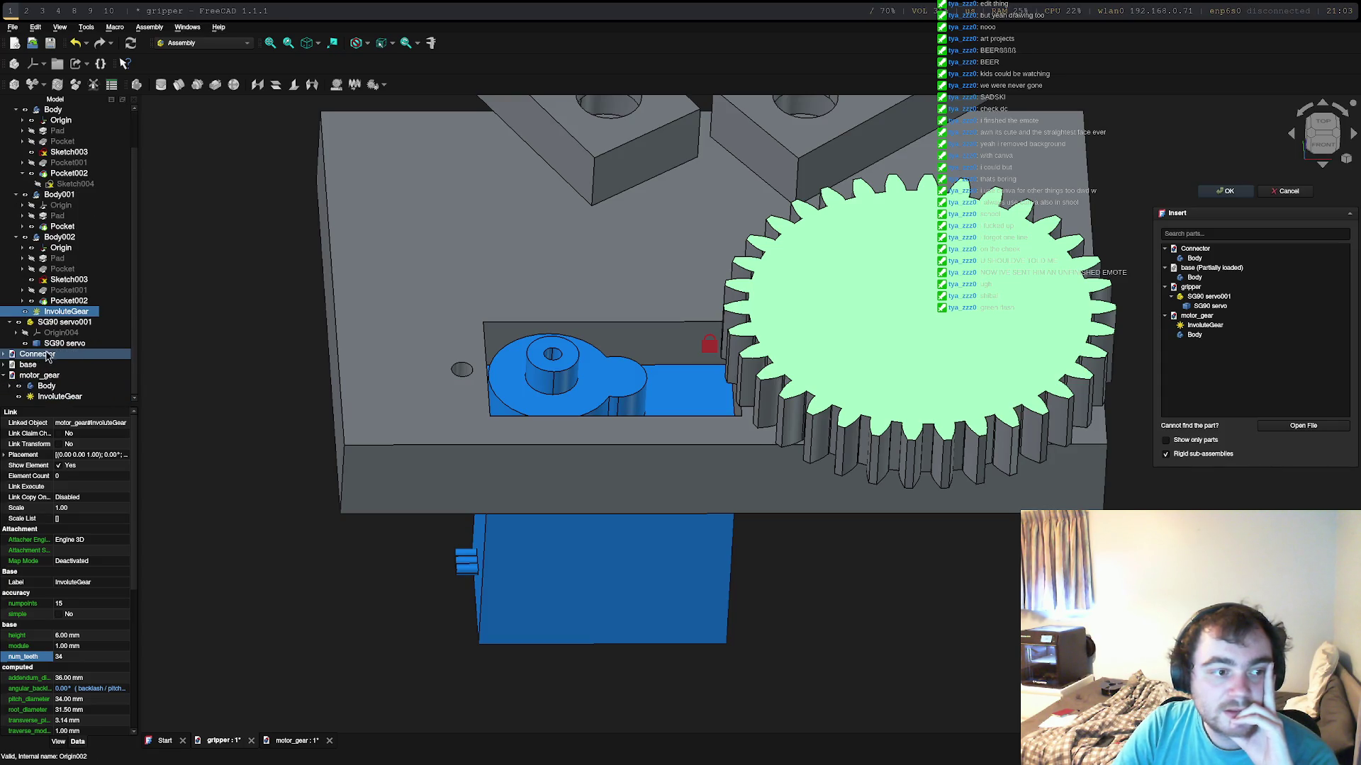
{"action": "double_click", "coordinate": [50, 387]}
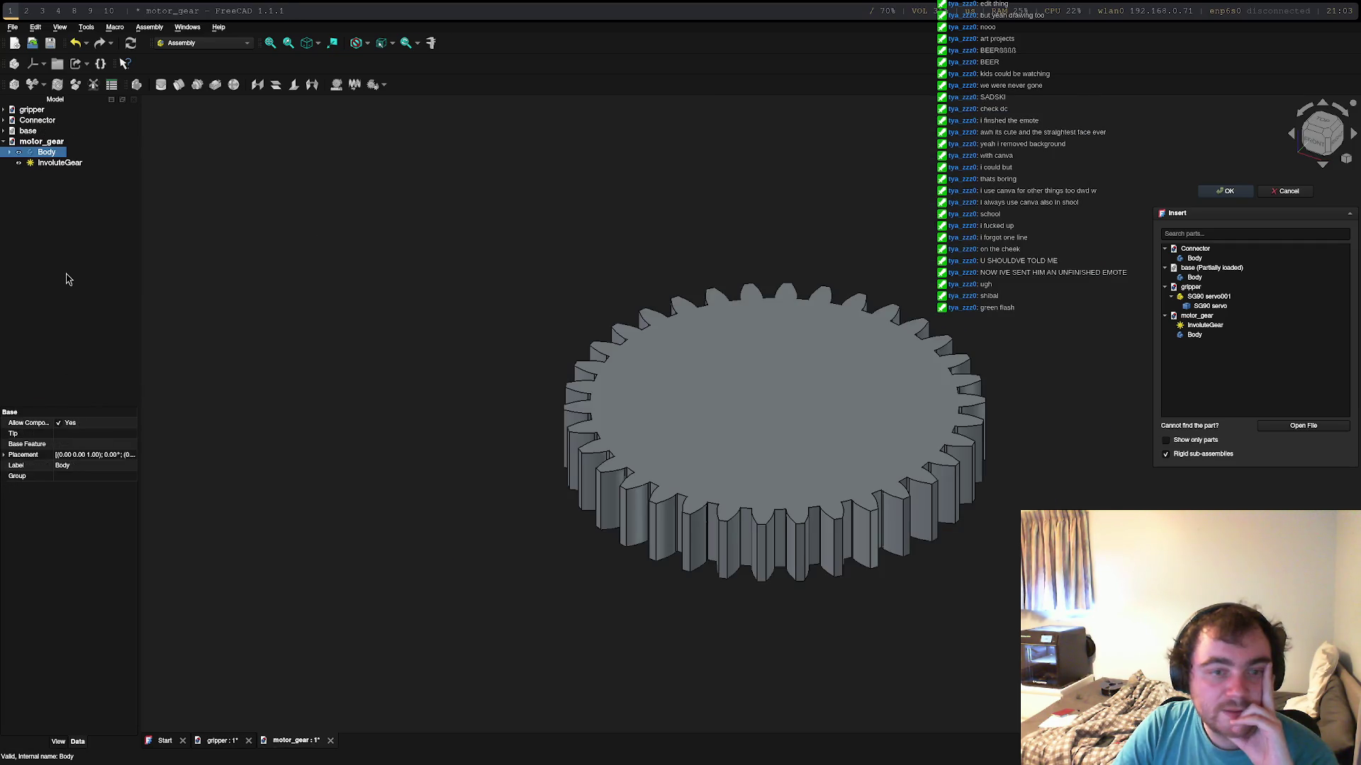
Step: Delete motor_gear's empty Body, leaving only the InvoluteGear, and browse the gear's context menus
{"action": "key", "text": "Delete"}
{"action": "left_click", "coordinate": [5, 154]}
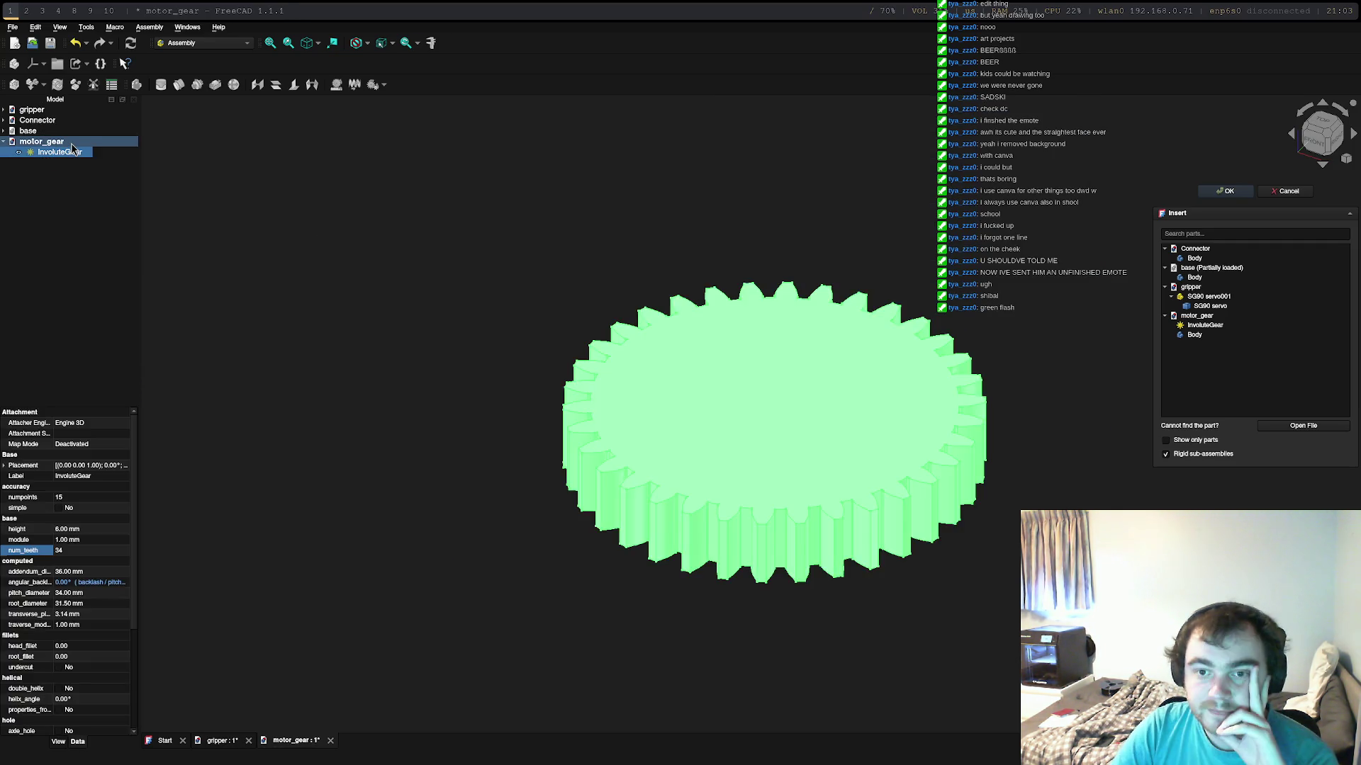
{"action": "right_click", "coordinate": [51, 152]}
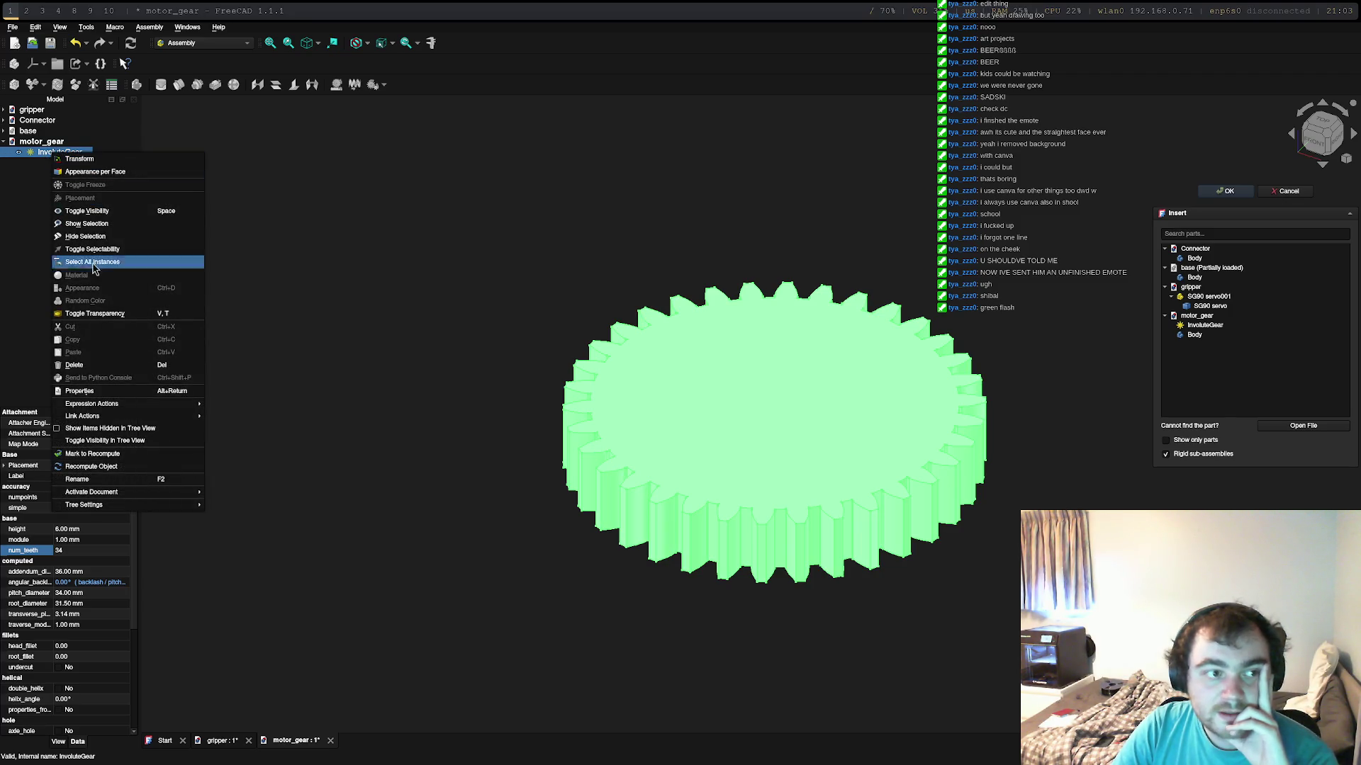
{"action": "left_click", "coordinate": [770, 402]}
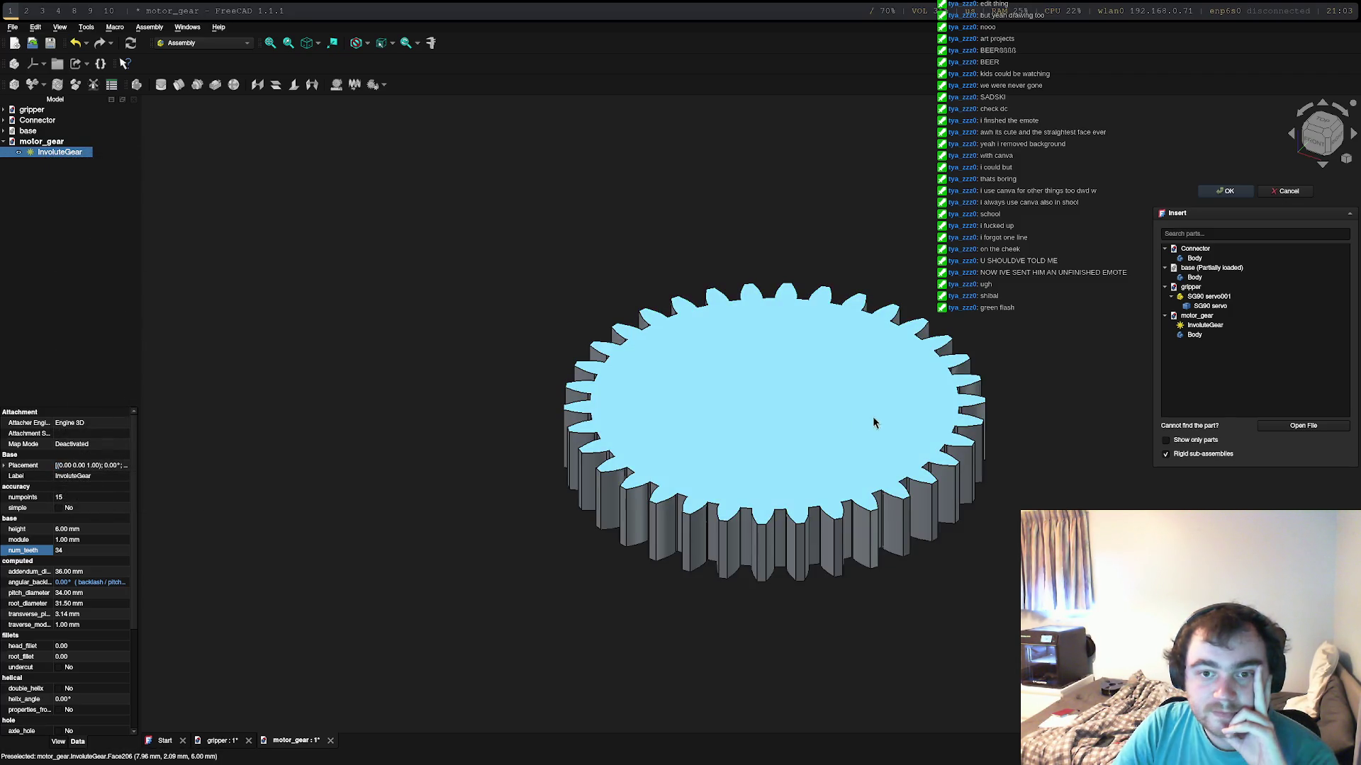
{"action": "right_click", "coordinate": [756, 402]}
{"action": "left_click", "coordinate": [774, 371]}
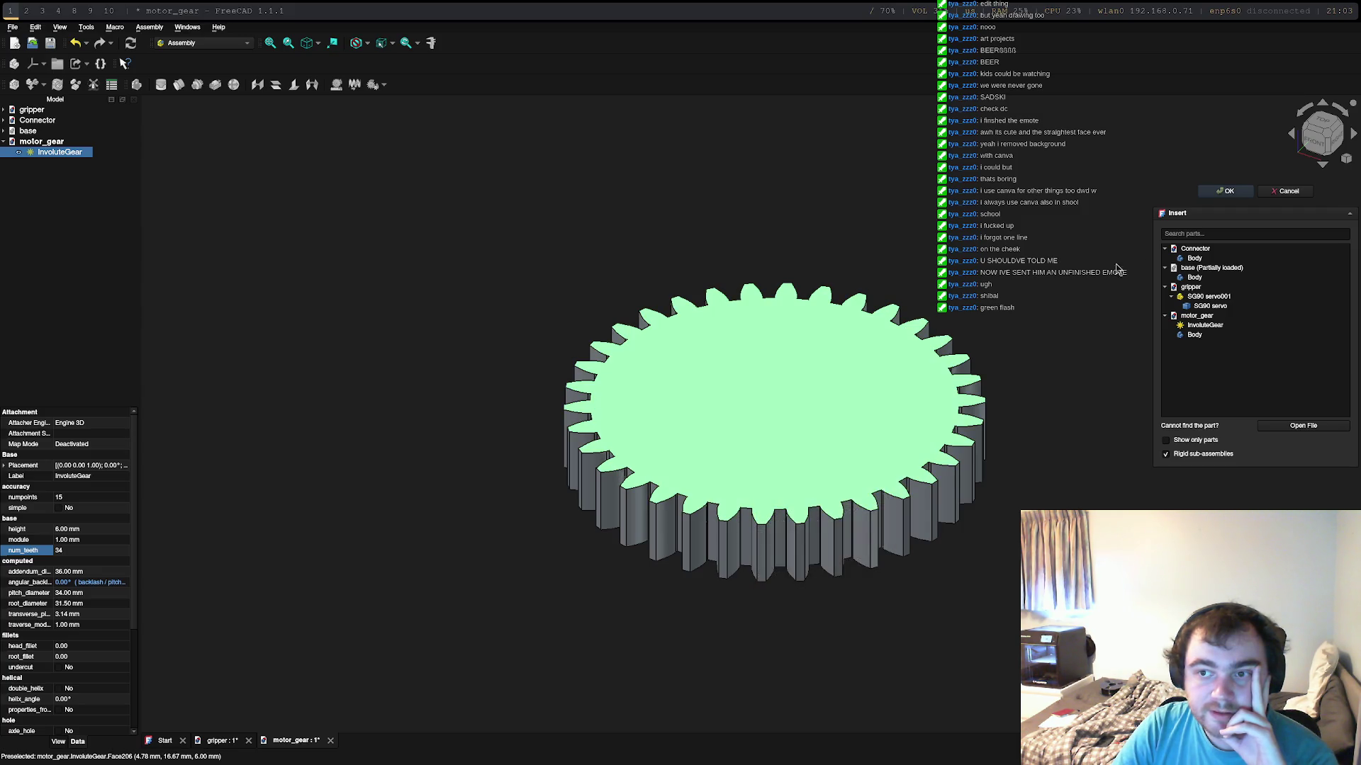
Step: Close the pending part-insertion task and dismiss the gear's context menu
{"action": "left_click", "coordinate": [1229, 193]}
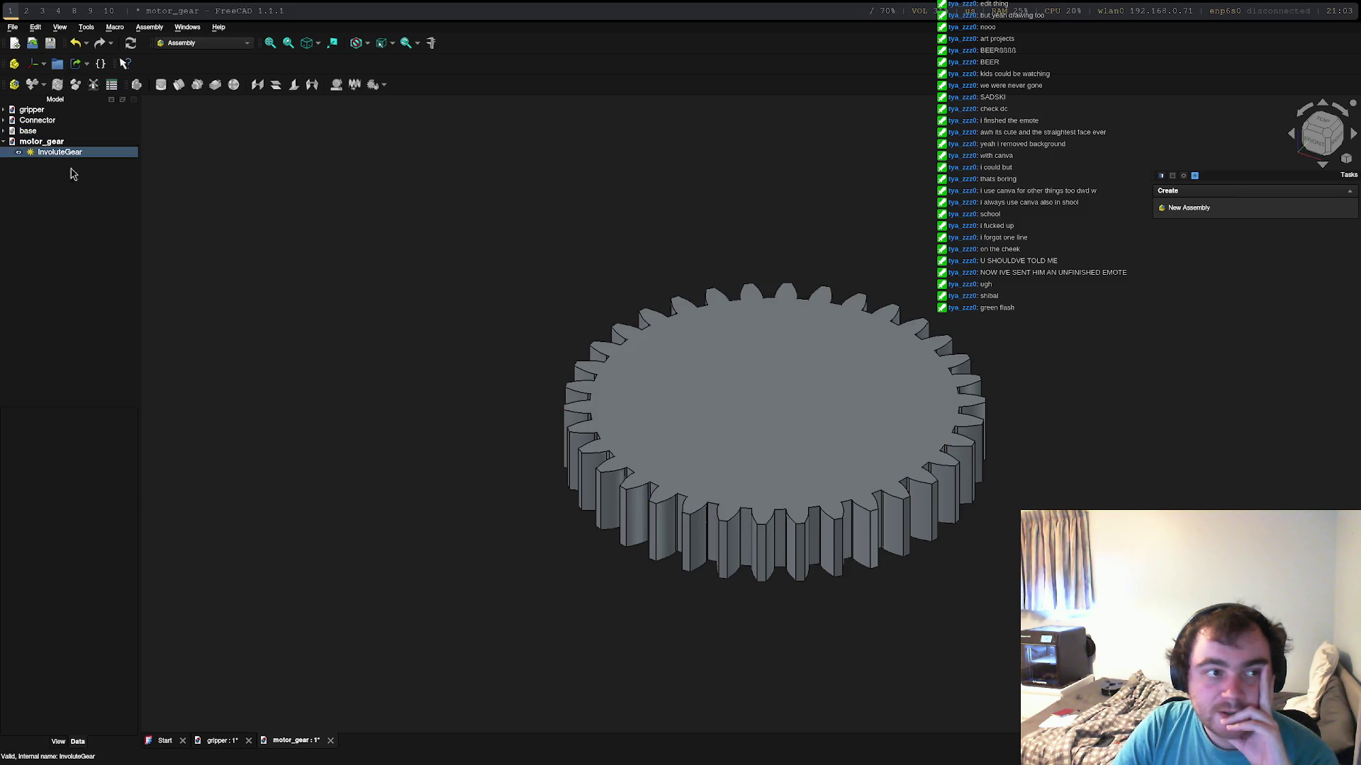
{"action": "left_click", "coordinate": [803, 371]}
{"action": "right_click", "coordinate": [743, 380]}
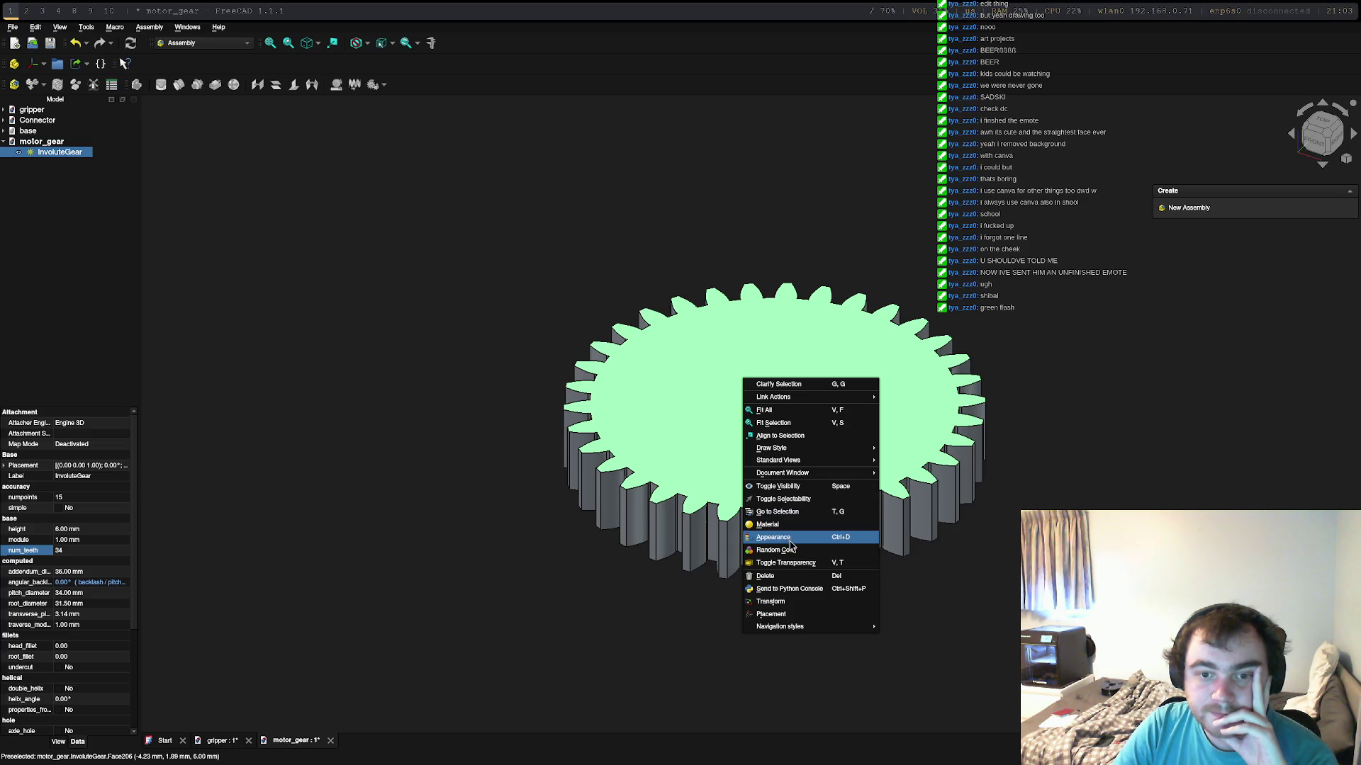
{"action": "key", "text": "Escape"}
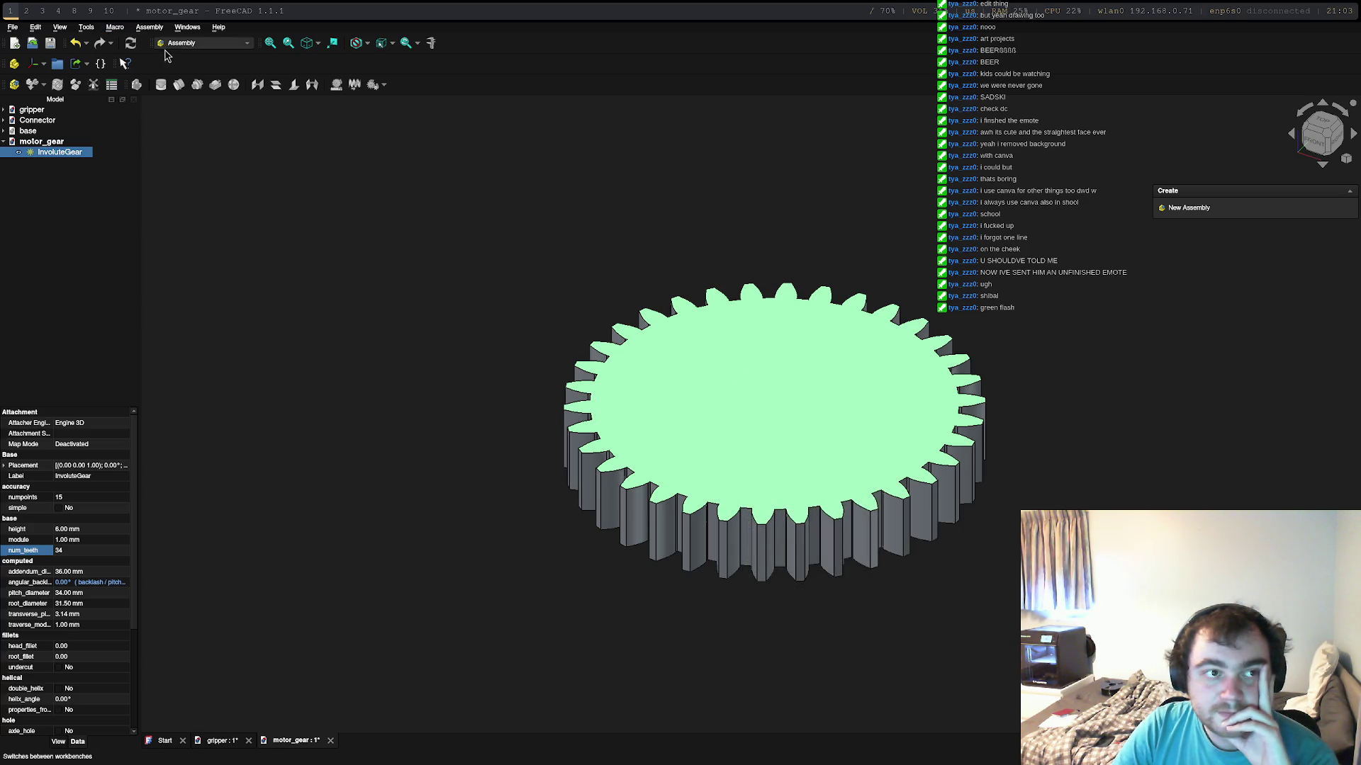
Step: Switch to Part Design, attempt a New Sketch, dismiss the Active Body Required prompt and pick the gear's top face
{"action": "left_click", "coordinate": [175, 44]}
{"action": "left_click", "coordinate": [183, 140]}
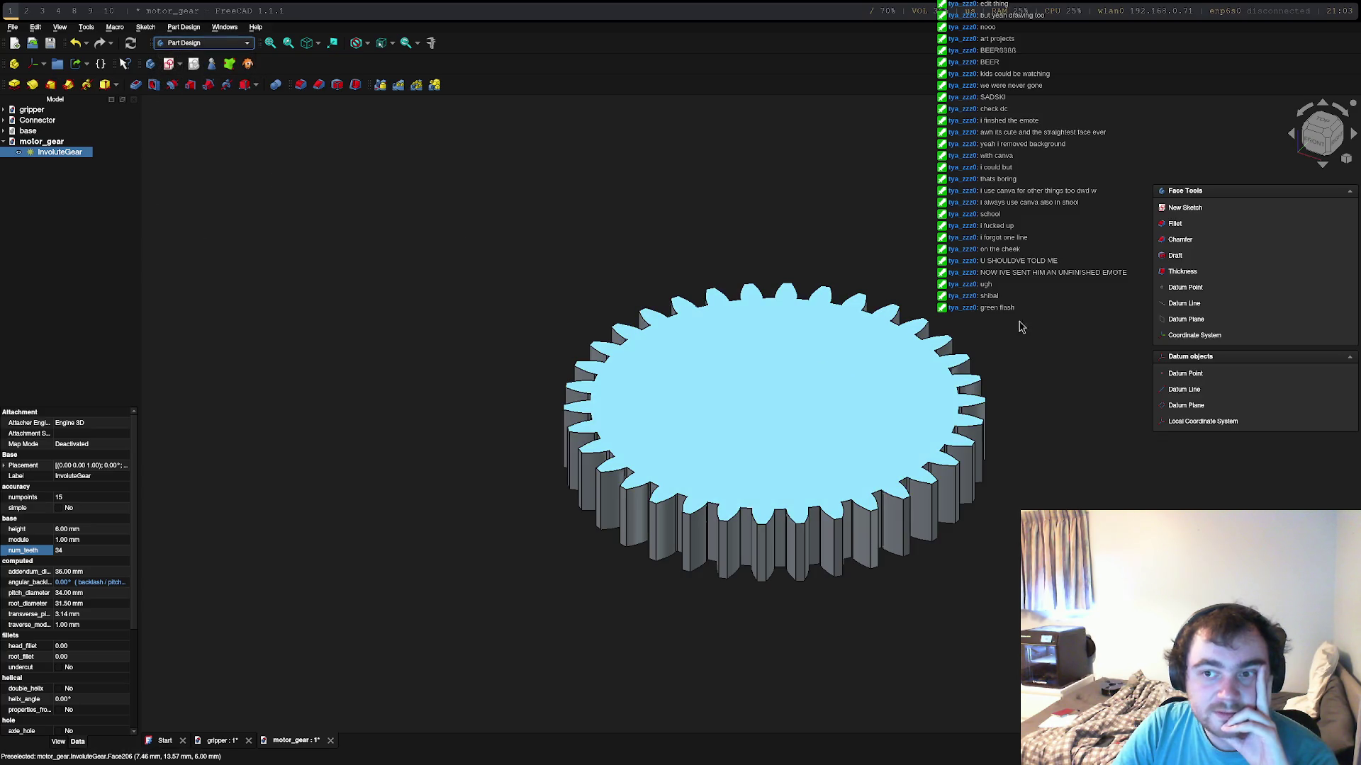
{"action": "left_click", "coordinate": [1190, 208]}
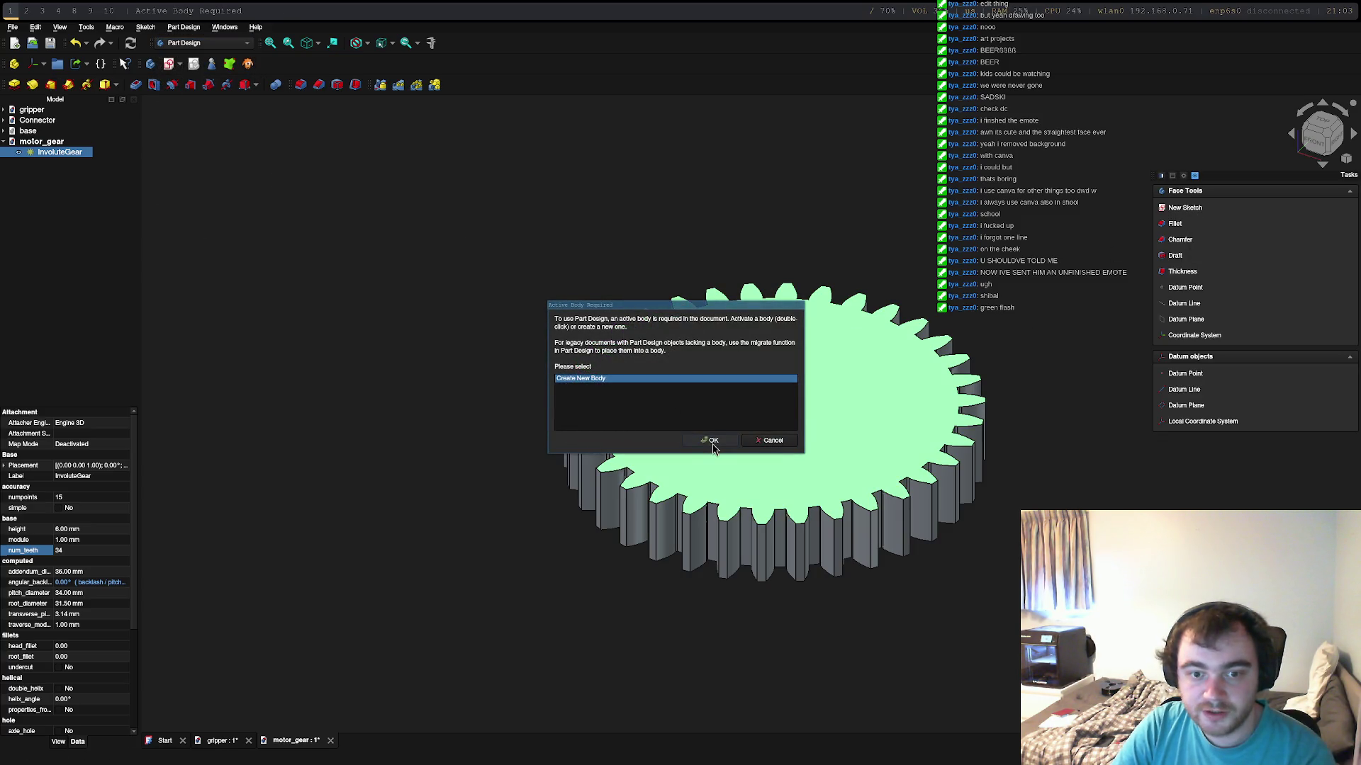
{"action": "left_click", "coordinate": [773, 440]}
{"action": "right_click", "coordinate": [784, 400]}
{"action": "left_click", "coordinate": [771, 394]}
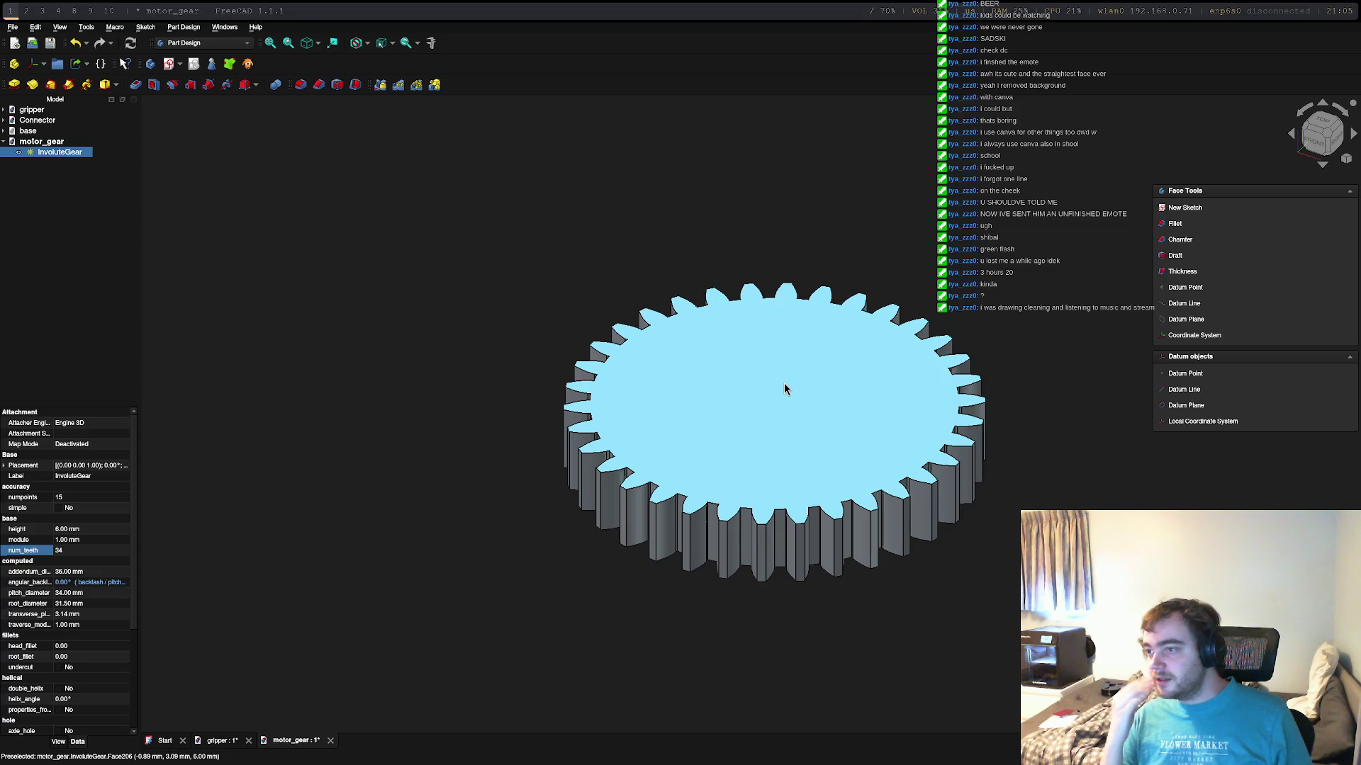
Step: Bring up the Connector document from the tree and return to the gripper assembly
{"action": "left_click", "coordinate": [784, 388]}
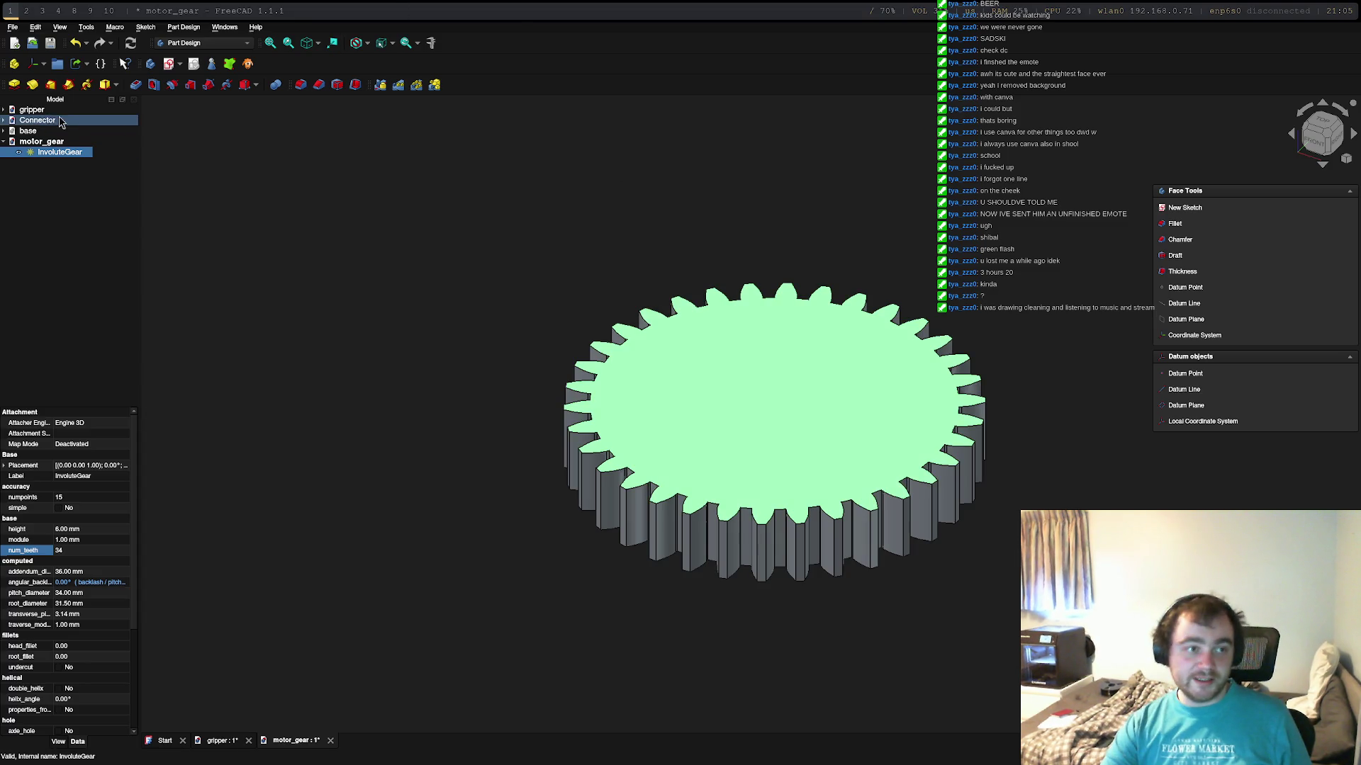
{"action": "left_click", "coordinate": [36, 120]}
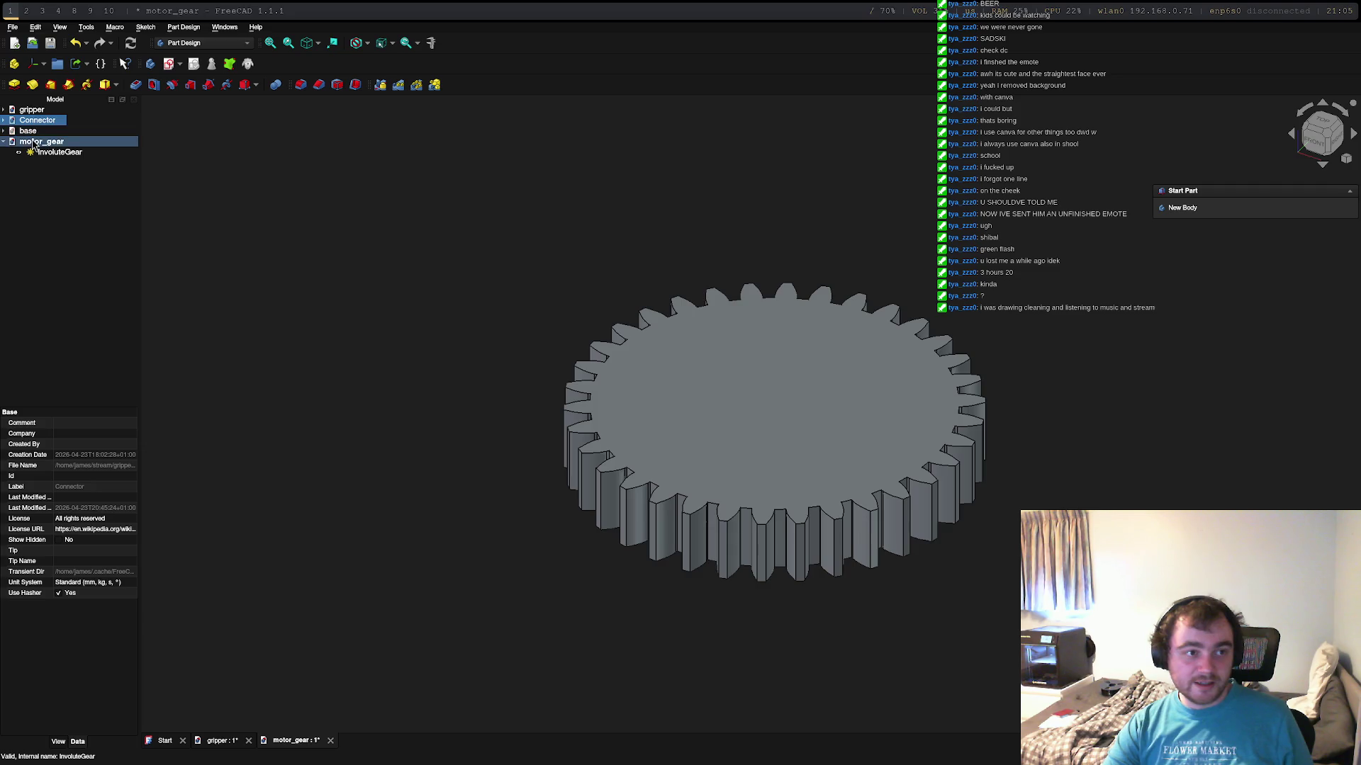
{"action": "double_click", "coordinate": [42, 121]}
{"action": "double_click", "coordinate": [32, 110]}
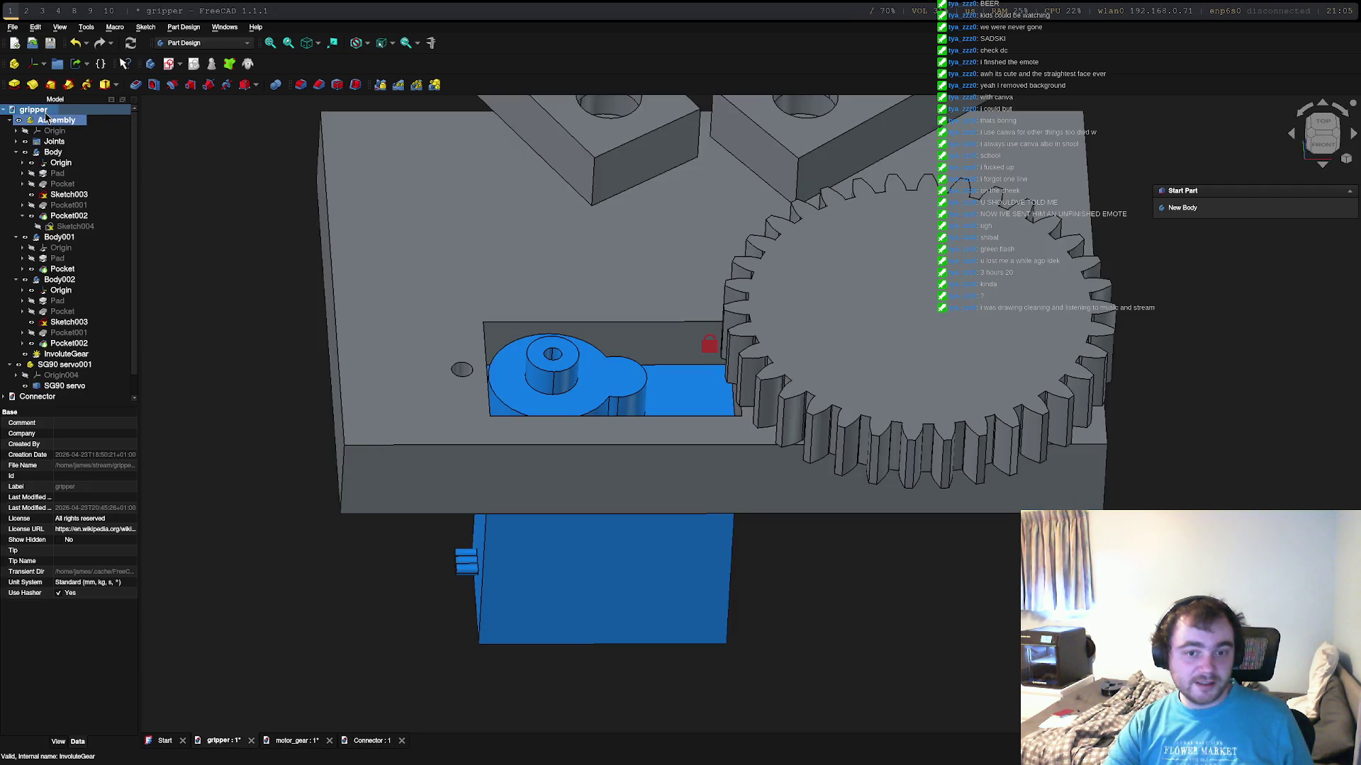
Step: Swing the connector arm about its joint until it sits angled above the gear
{"action": "middle_click_drag", "start_coordinate": [680, 446], "coordinate": [878, 549]}
{"action": "mouse_move", "coordinate": [808, 308]}
{"action": "left_mouse_down"}
{"action": "mouse_move", "coordinate": [862, 279]}
{"action": "mouse_move", "coordinate": [1122, 354]}
{"action": "mouse_move", "coordinate": [898, 264]}
{"action": "mouse_move", "coordinate": [752, 632]}
{"action": "left_mouse_up"}
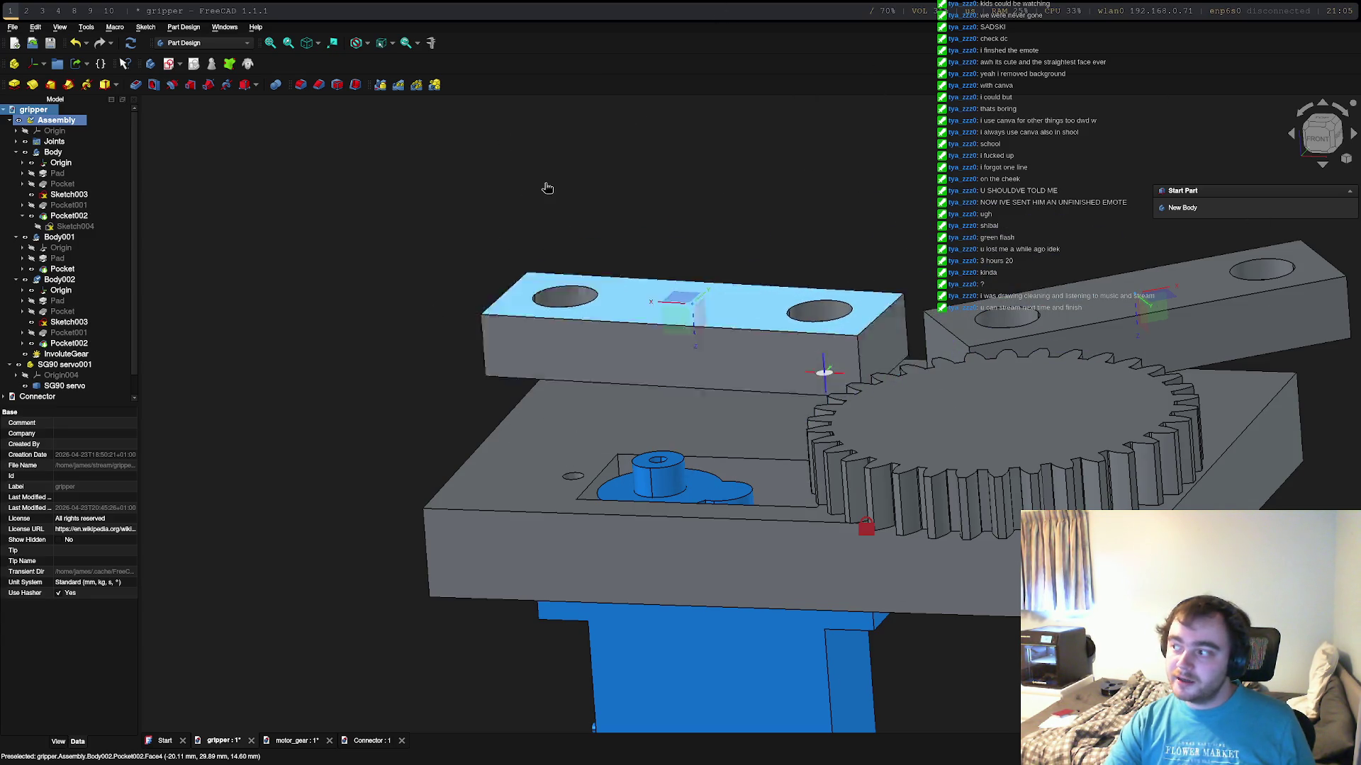
{"action": "left_click_drag", "start_coordinate": [752, 632], "coordinate": [628, 64]}
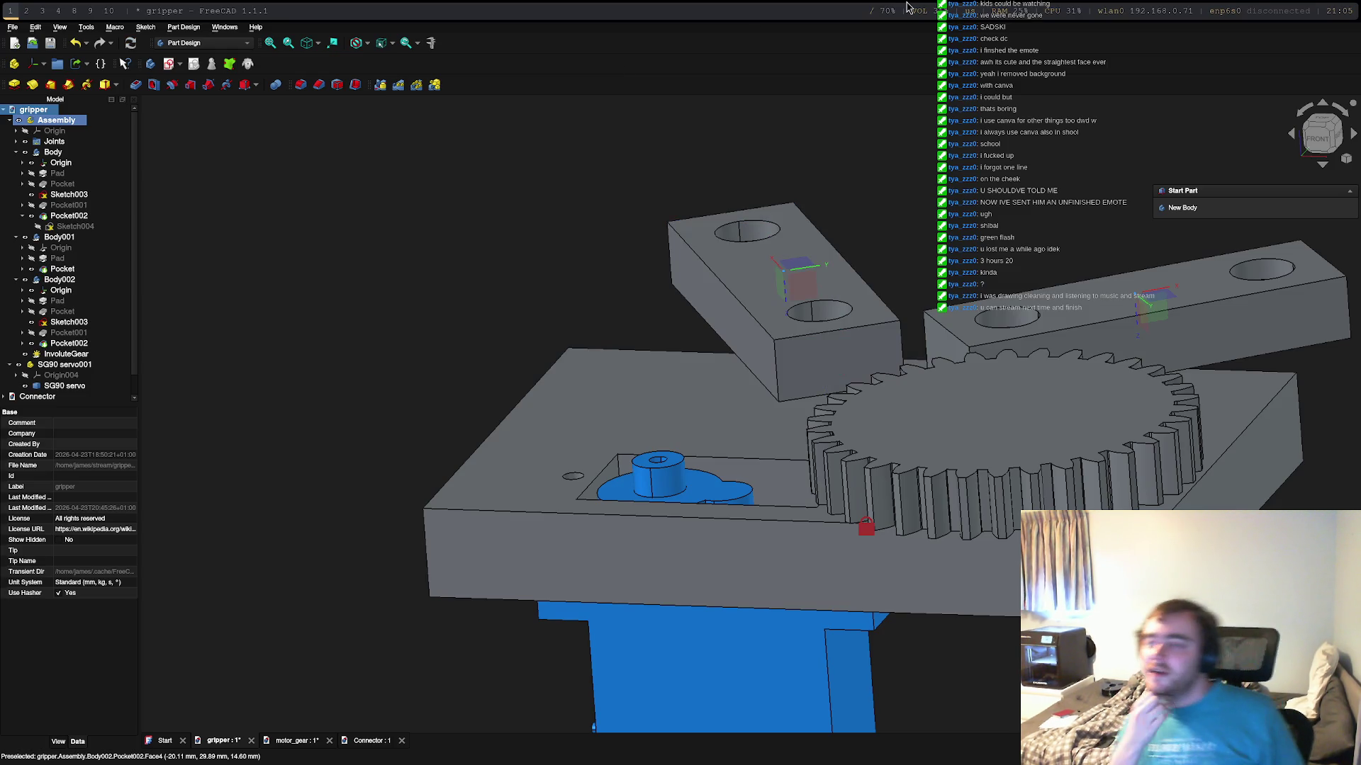